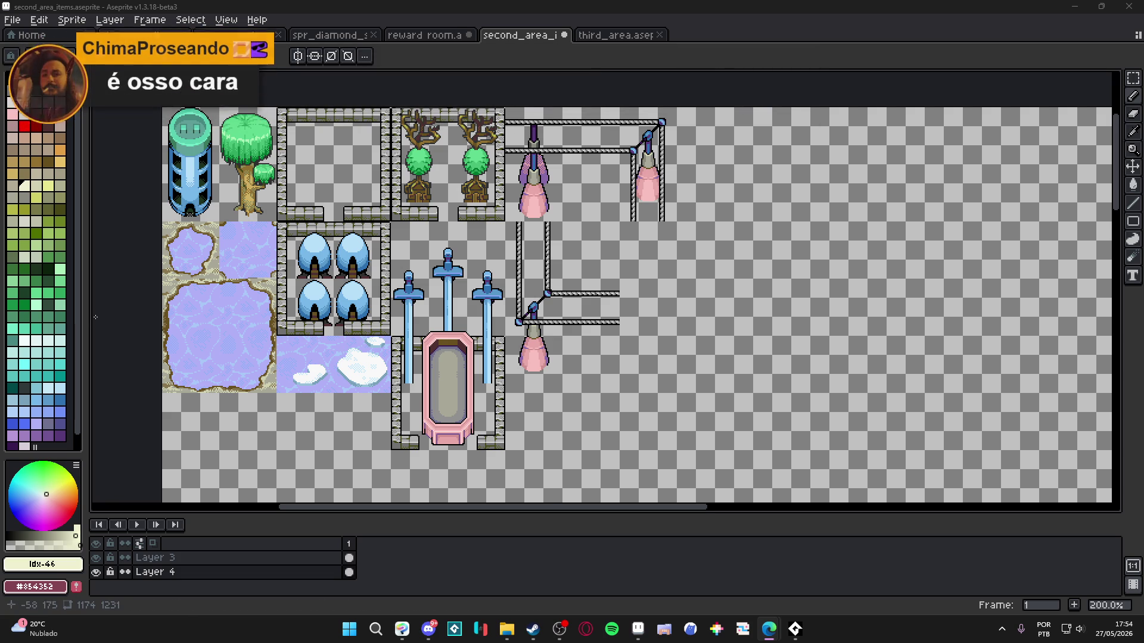
Step: Undo the last pencil stroke on the second area items sheet and select Layer 3
left_click(390, 322)
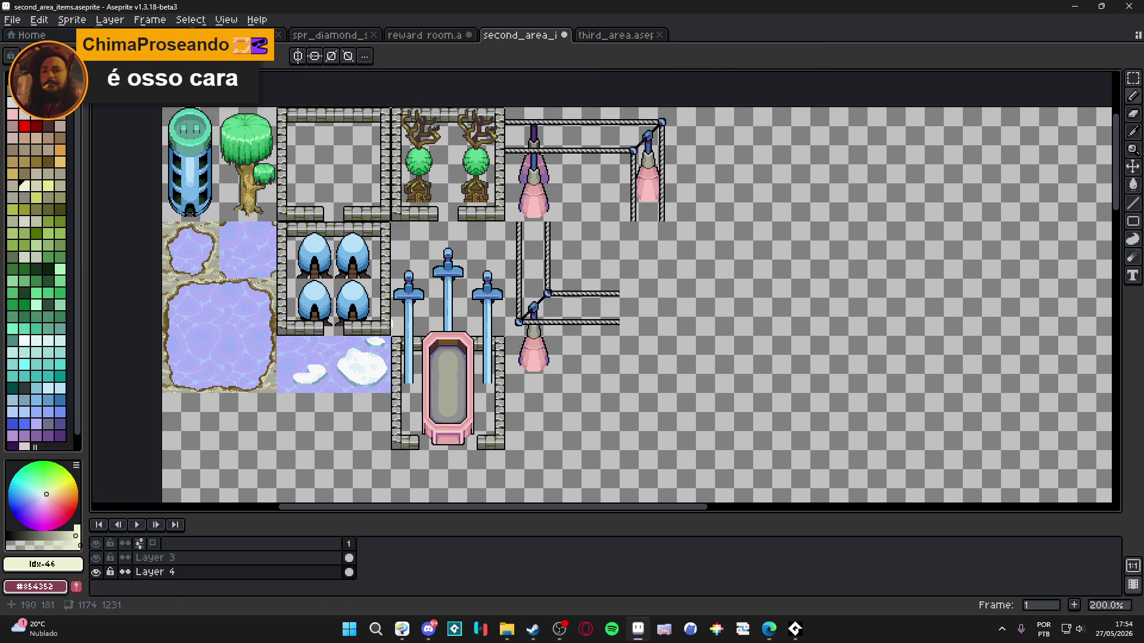
key("ctrl+z")
left_click(379, 333, "ctrl")
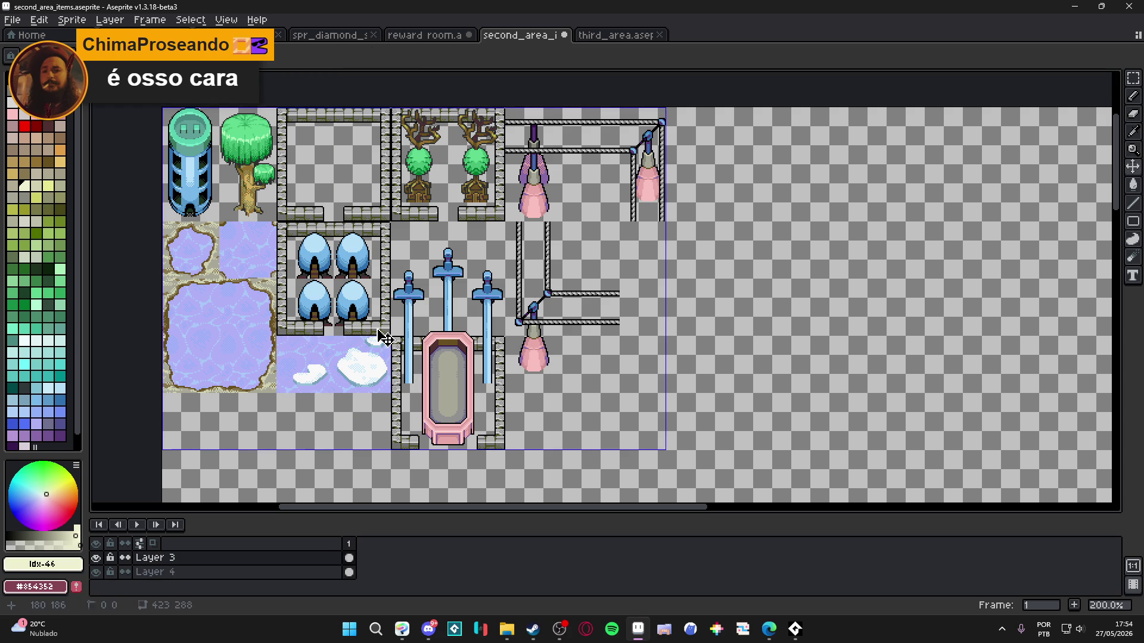
Step: Switch to the Move tool, show the pixel grid, and bring up the hisano_x folder window
key("ctrl")
key("ctrl+apostrophe")
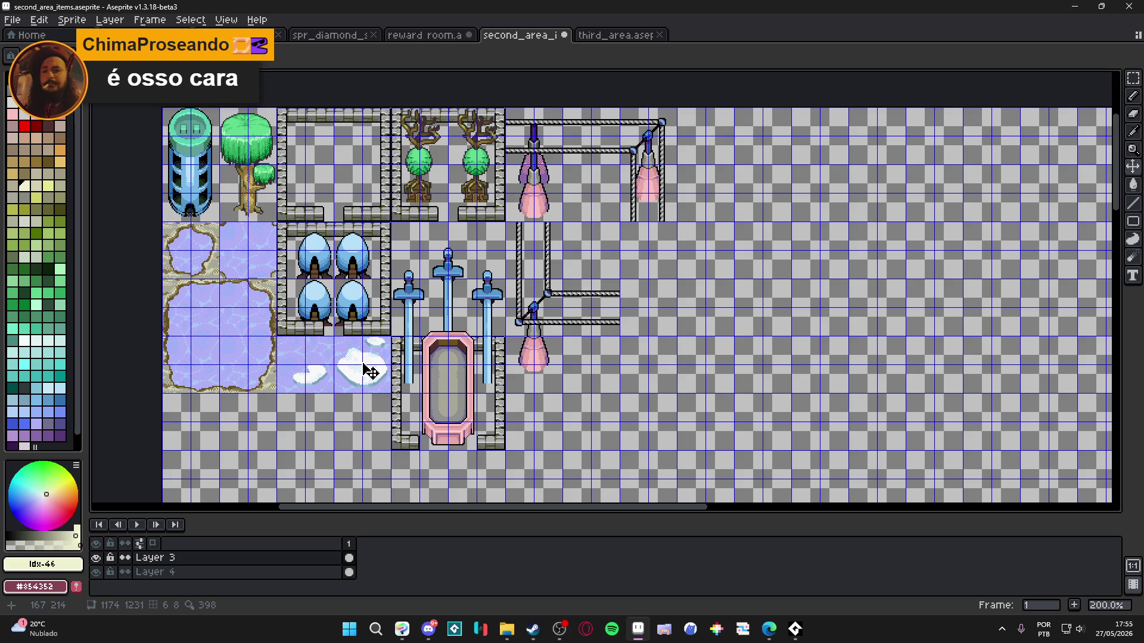
left_click(507, 629)
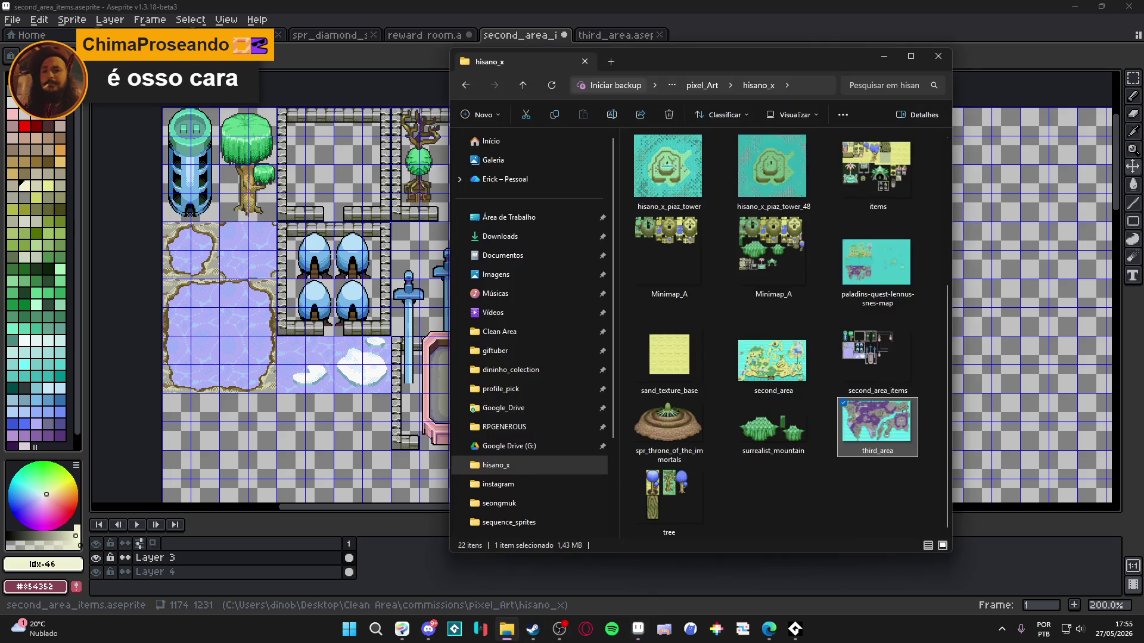
Step: Drag Minimap_A.png from the hisano_x folder into Aseprite as a new document, then hide the folder
left_click(789, 432)
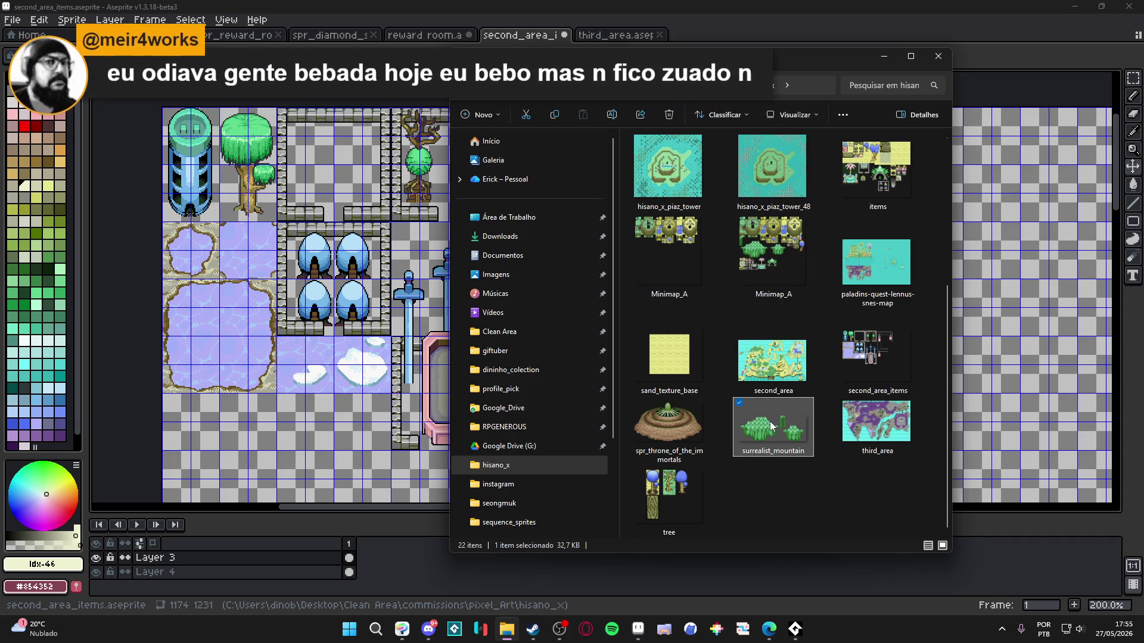
left_click(763, 256)
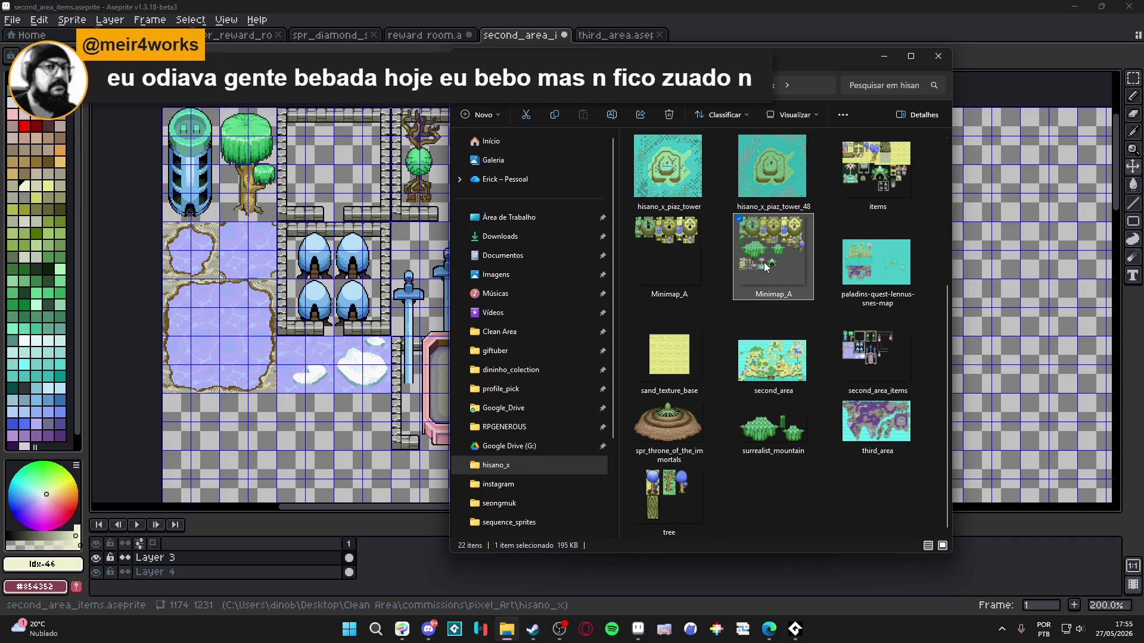
mouse_move(764, 266)
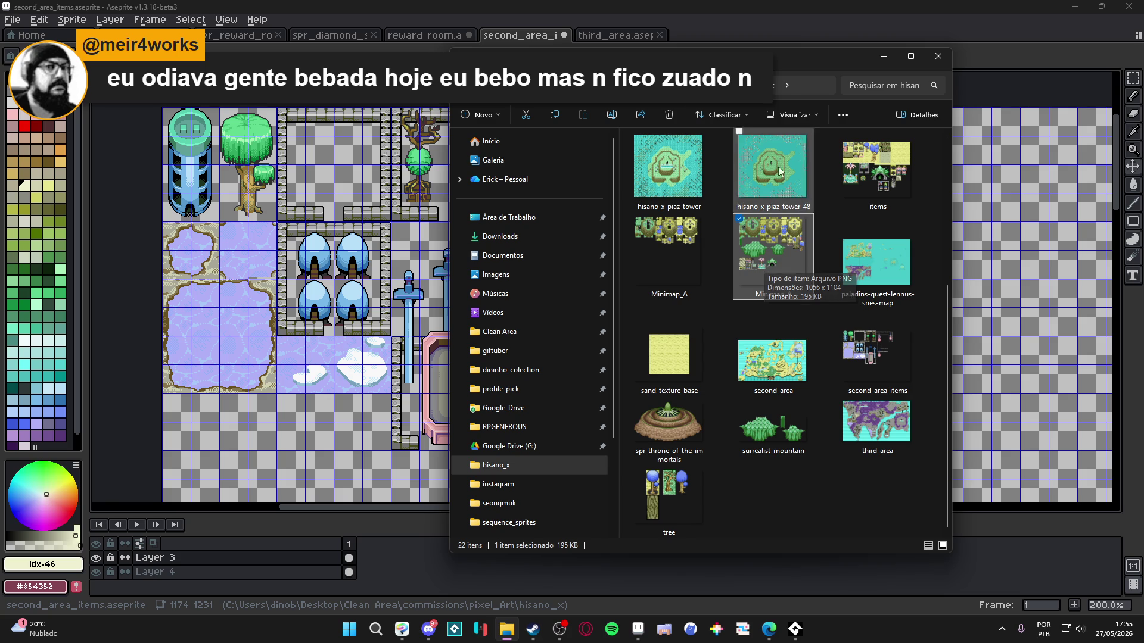
mouse_move(834, 56)
left_mouse_down()
mouse_move(604, 113)
mouse_move(288, 241)
left_mouse_up()
mouse_move(281, 364)
left_mouse_down()
mouse_move(387, 256)
mouse_move(785, 23)
left_mouse_up()
left_click(392, 166)
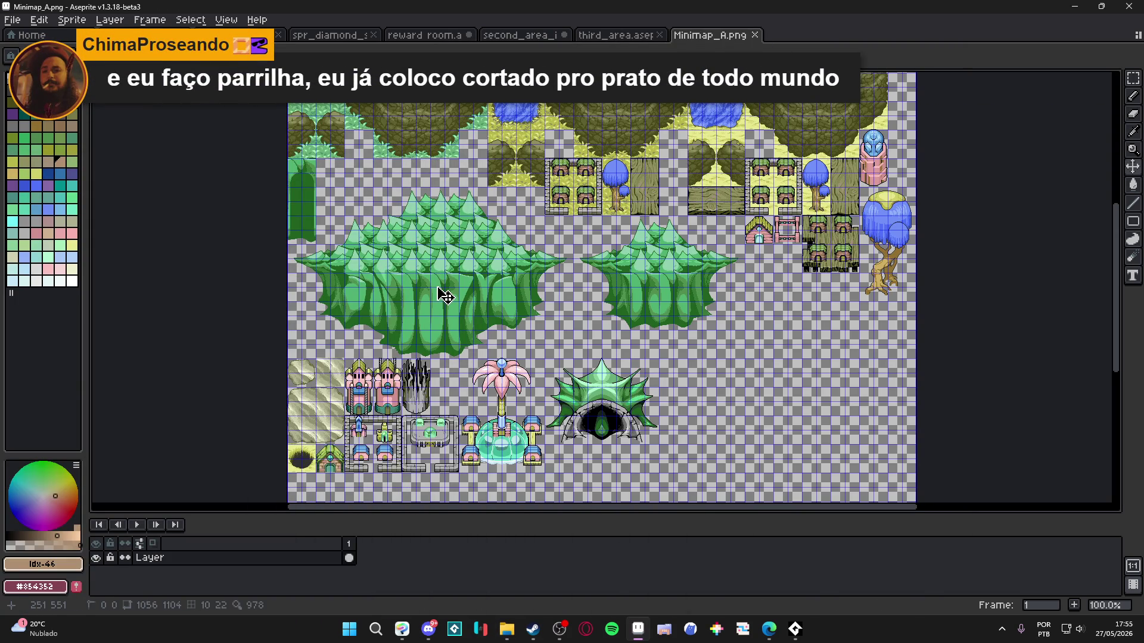
Step: Try tiled display modes on the Minimap_A sheet near the green mountain, then turn tiling off
scroll(477, 209, "up", 1)
left_click_drag(477, 209, 556, 159)
left_click(226, 20)
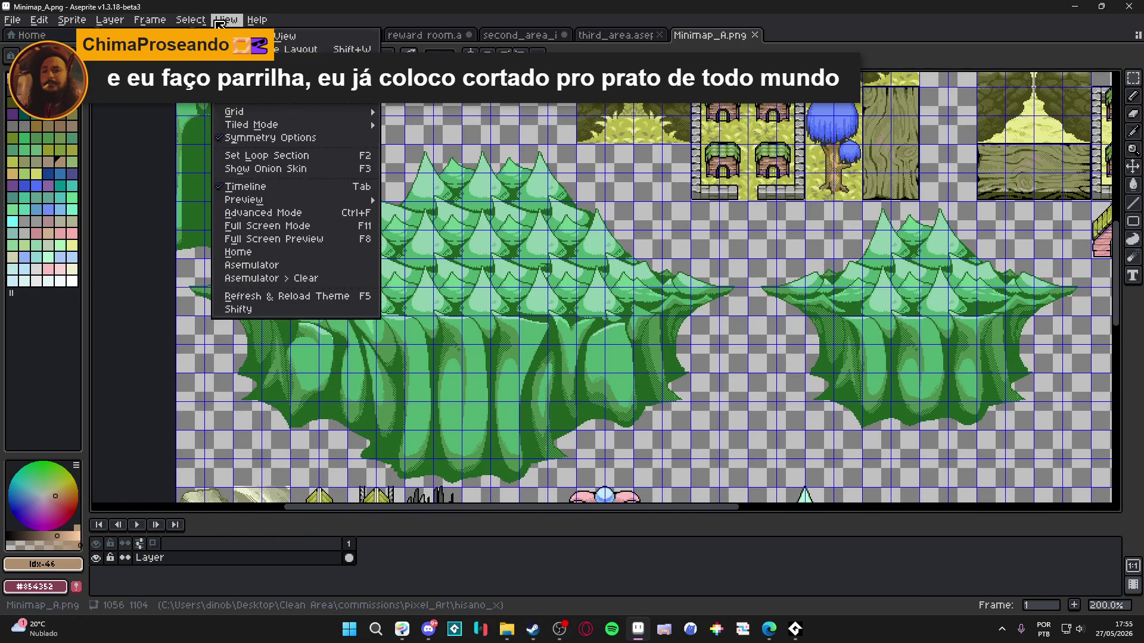
mouse_move(327, 126)
left_click(458, 140)
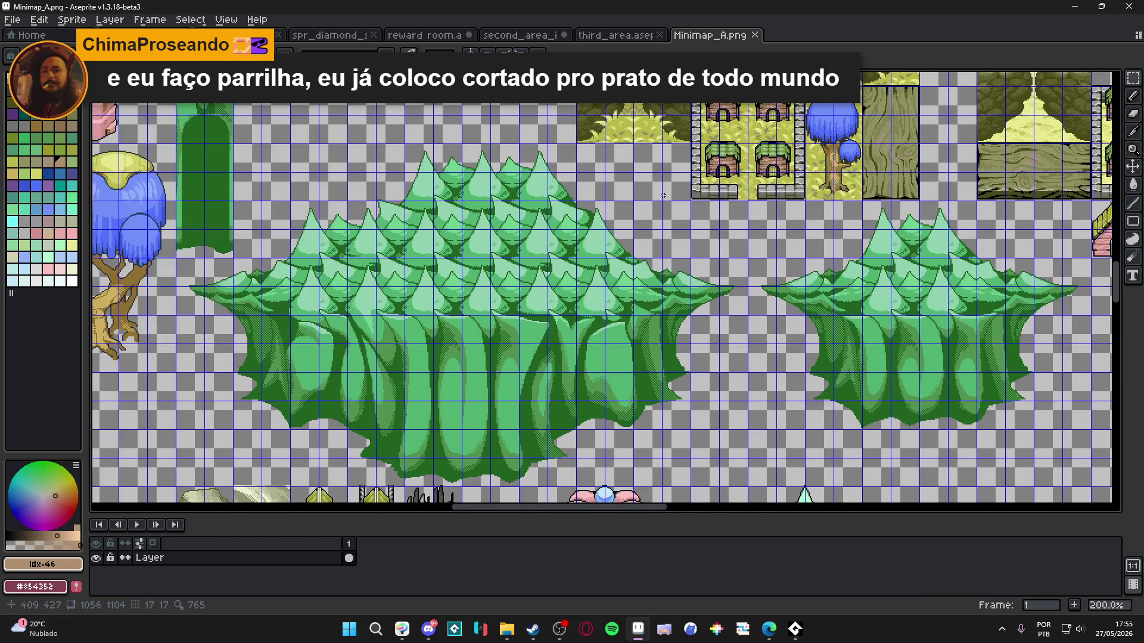
left_click(226, 19)
mouse_move(257, 118)
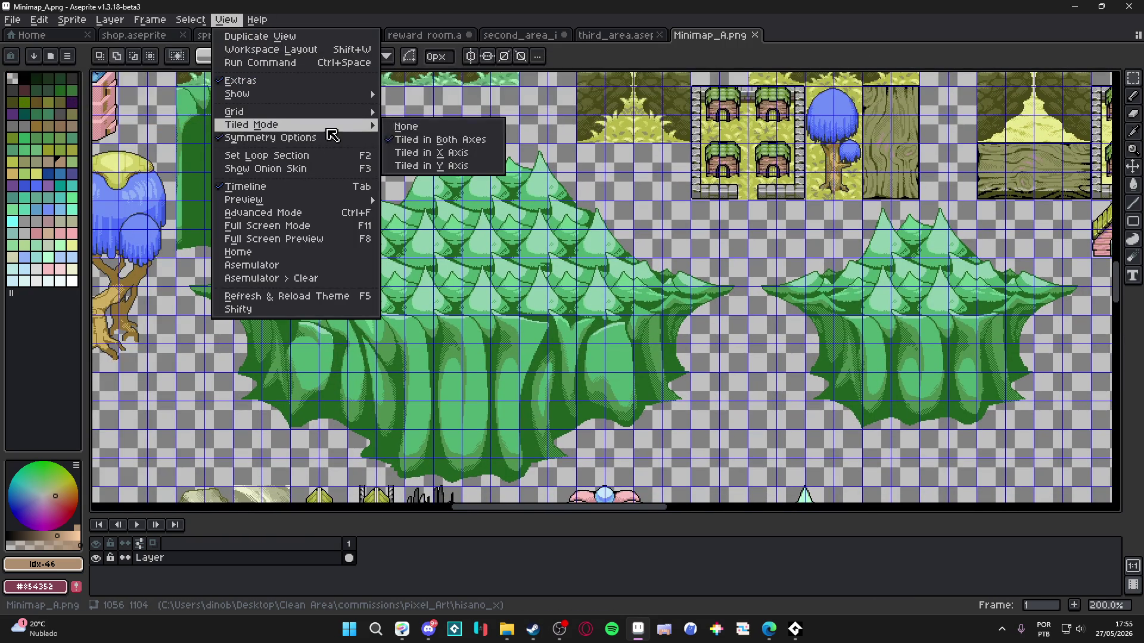
left_click(548, 136)
left_click(226, 20)
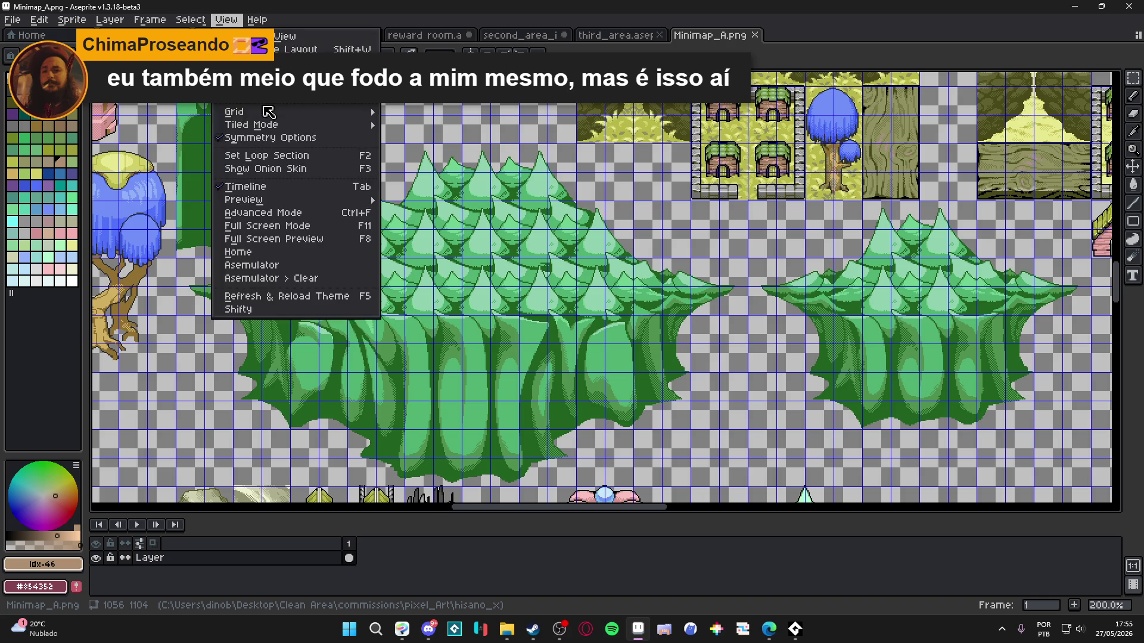
mouse_move(310, 126)
left_click(405, 128)
Step: Set the Minimap_A grid width and height to 48 px
left_click(225, 20)
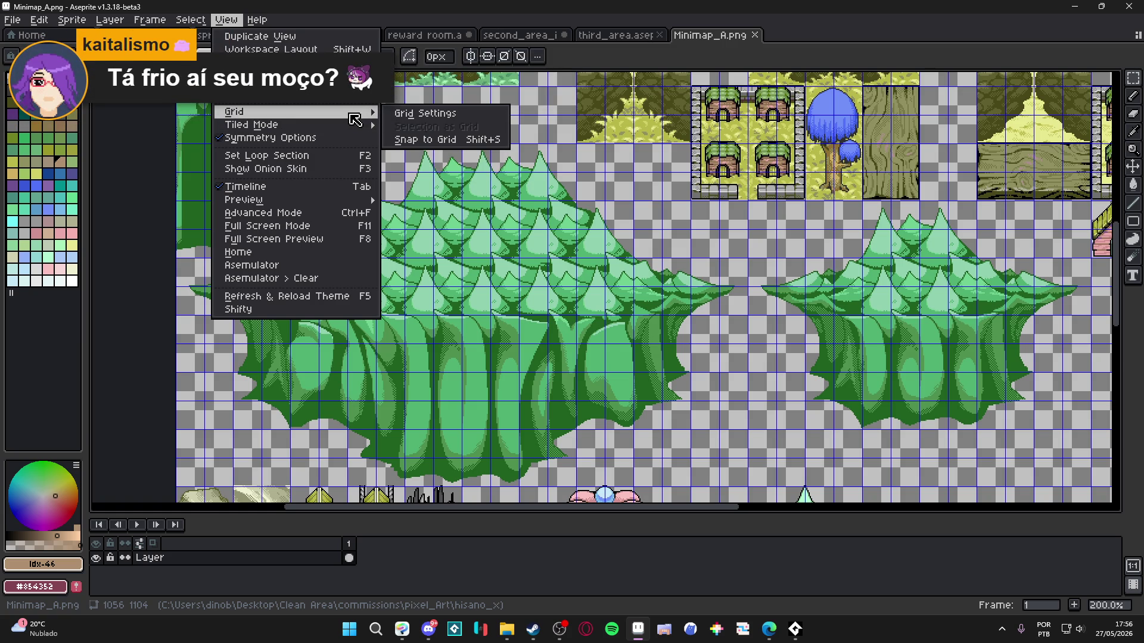
left_click(414, 115)
left_click(552, 315)
double_click(551, 315)
type("48")
key("Tab")
type("48")
key("Return")
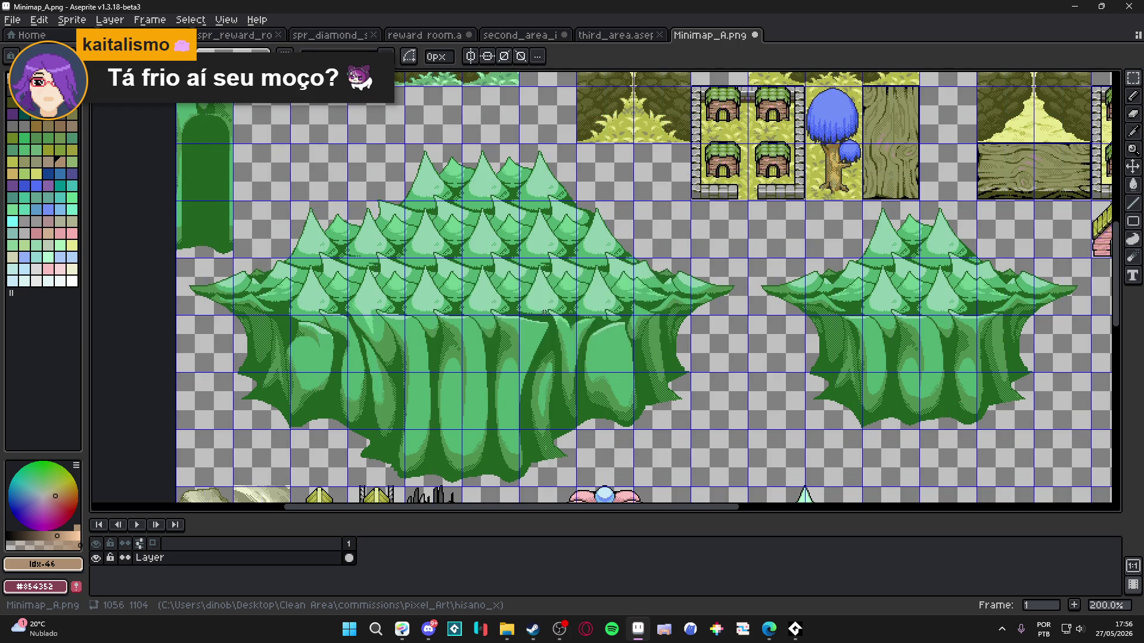
Step: Dock the third_area map document as a split pane beside the Minimap_A sheet
scroll(545, 311, "down", 3)
scroll(539, 298, "up", 2)
scroll(536, 288, "down", 1)
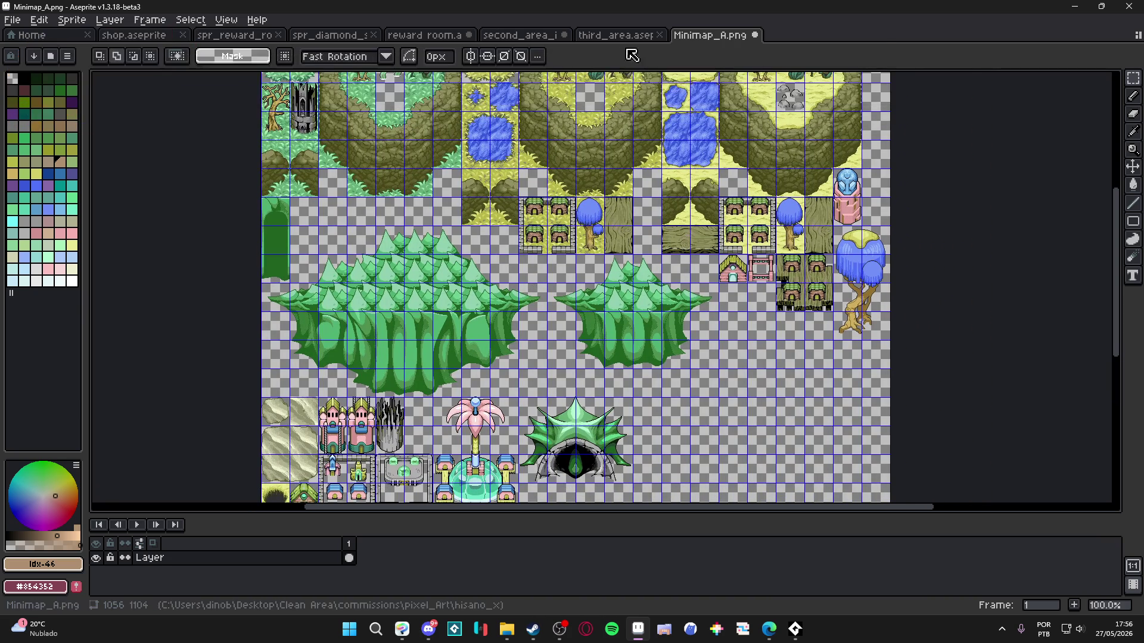
left_click(628, 37)
mouse_move(638, 38)
left_mouse_down()
mouse_move(159, 244)
mouse_move(52, 242)
mouse_move(52, 325)
mouse_move(99, 268)
left_mouse_up()
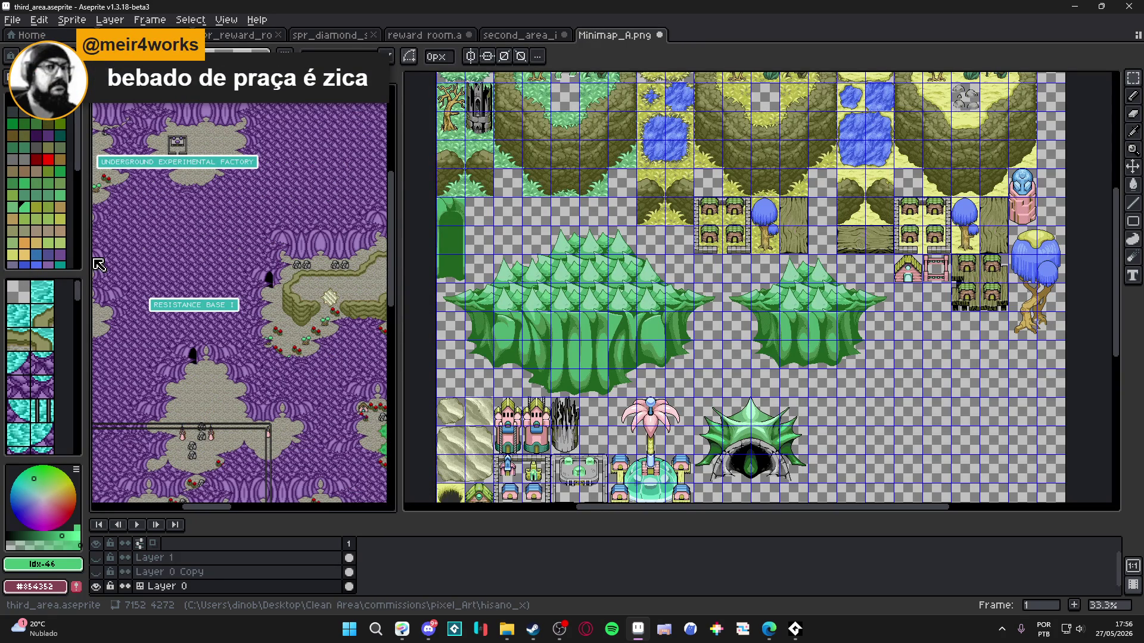
Step: Make Minimap_A the working document and bring the large green mountain into view
scroll(239, 255, "up", 2)
scroll(239, 255, "down", 2)
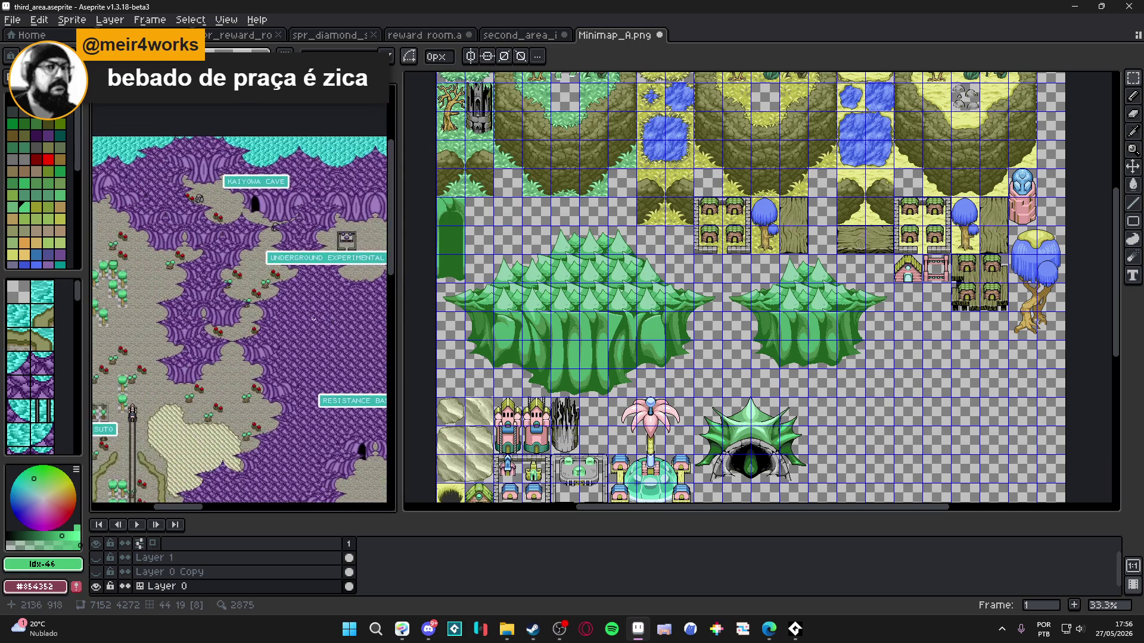
scroll(336, 323, "up", 4)
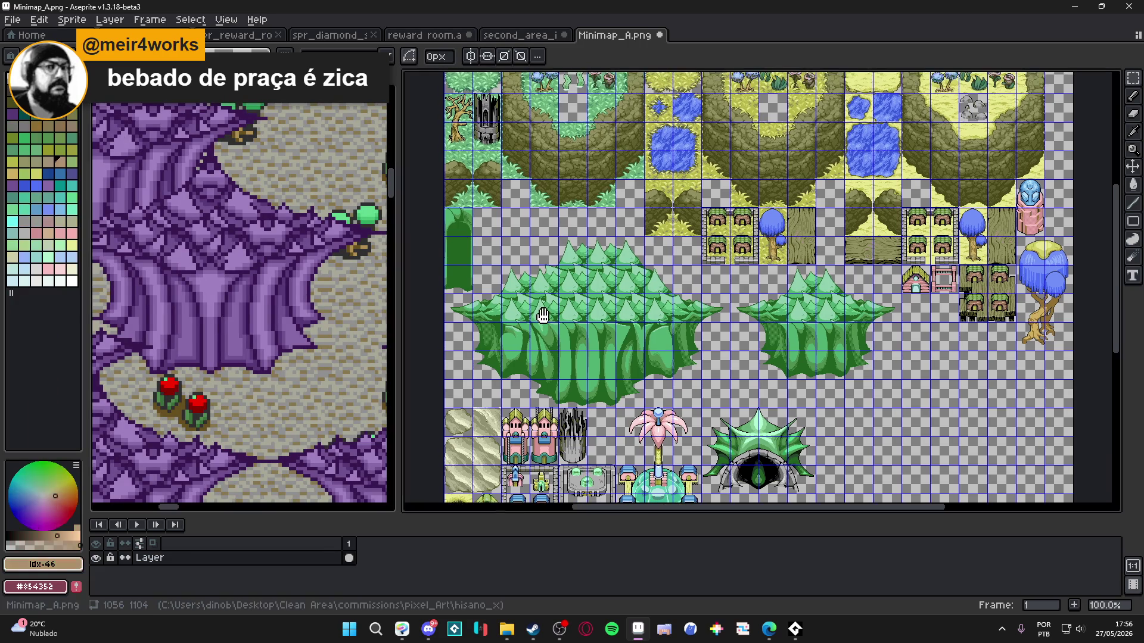
left_click(537, 314)
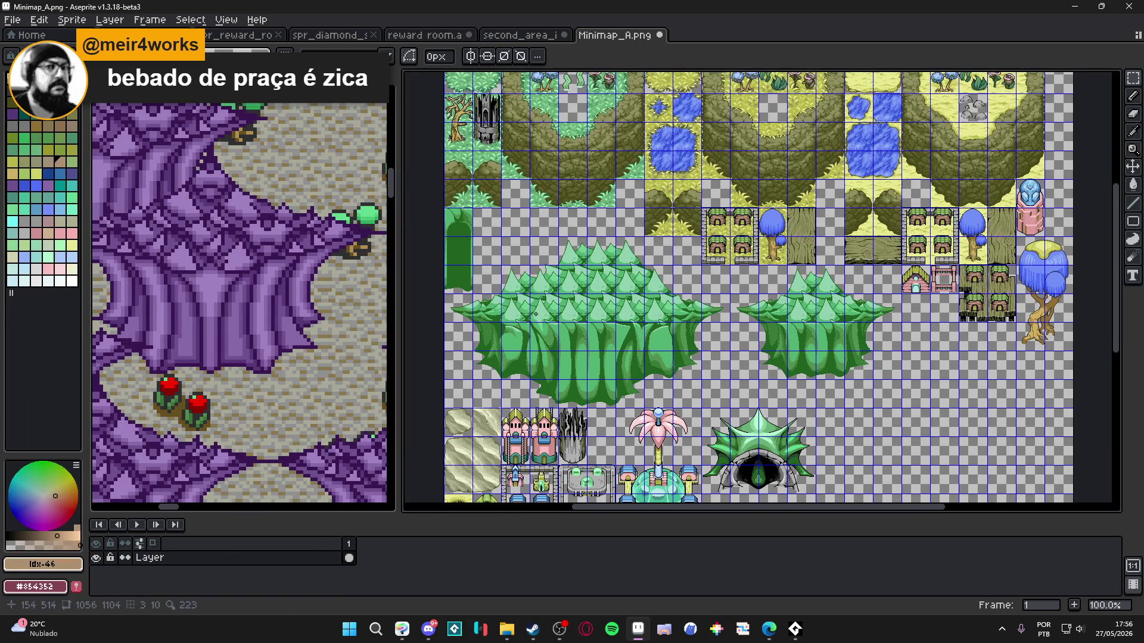
scroll(537, 315, "up", 1)
scroll(559, 287, "down", 1)
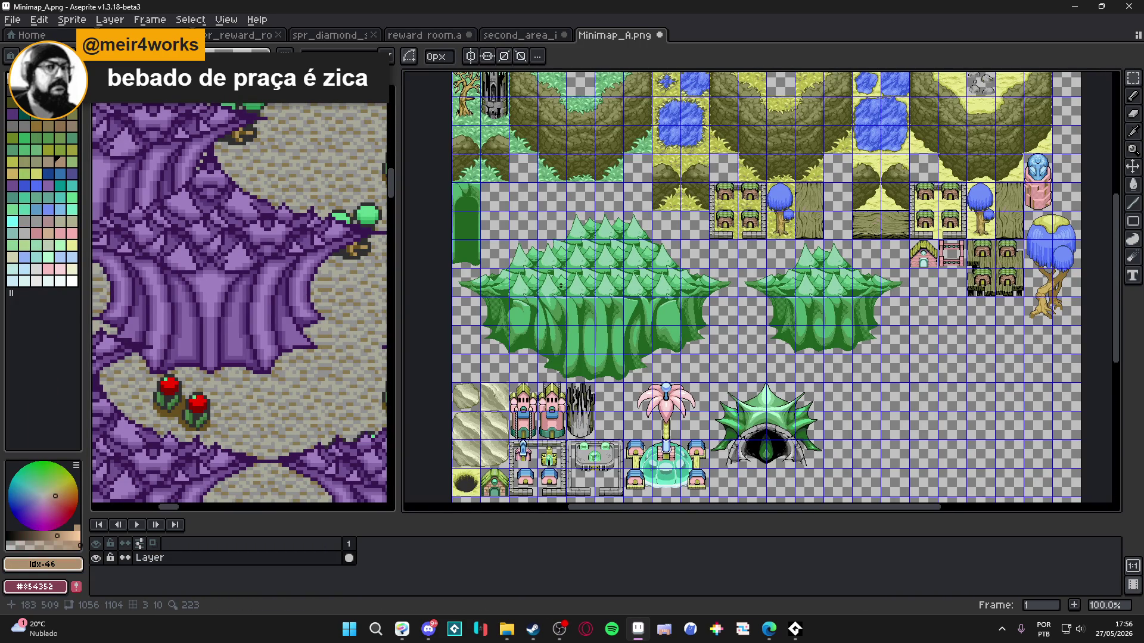
scroll(560, 286, "up", 1)
left_click_drag(587, 282, 633, 277)
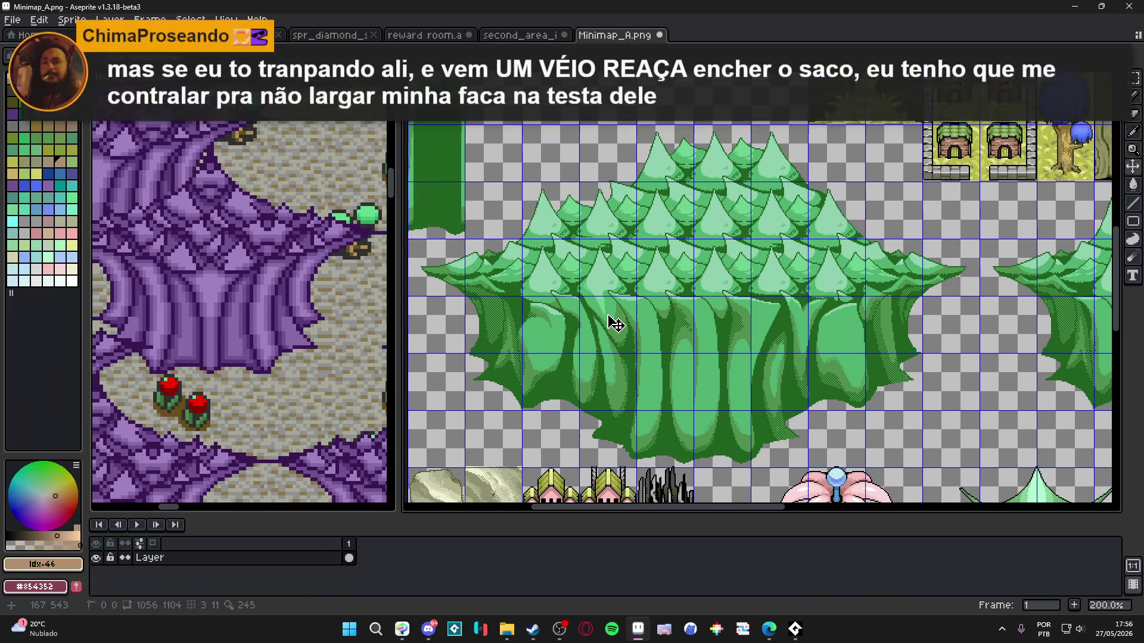
Step: Select the large green mountain's tiles on the 48×48 grid, then deselect
mouse_move(456, 261)
left_mouse_down()
mouse_move(917, 268)
mouse_move(943, 336)
mouse_move(474, 423)
left_mouse_up()
scroll(630, 456, "up", 2)
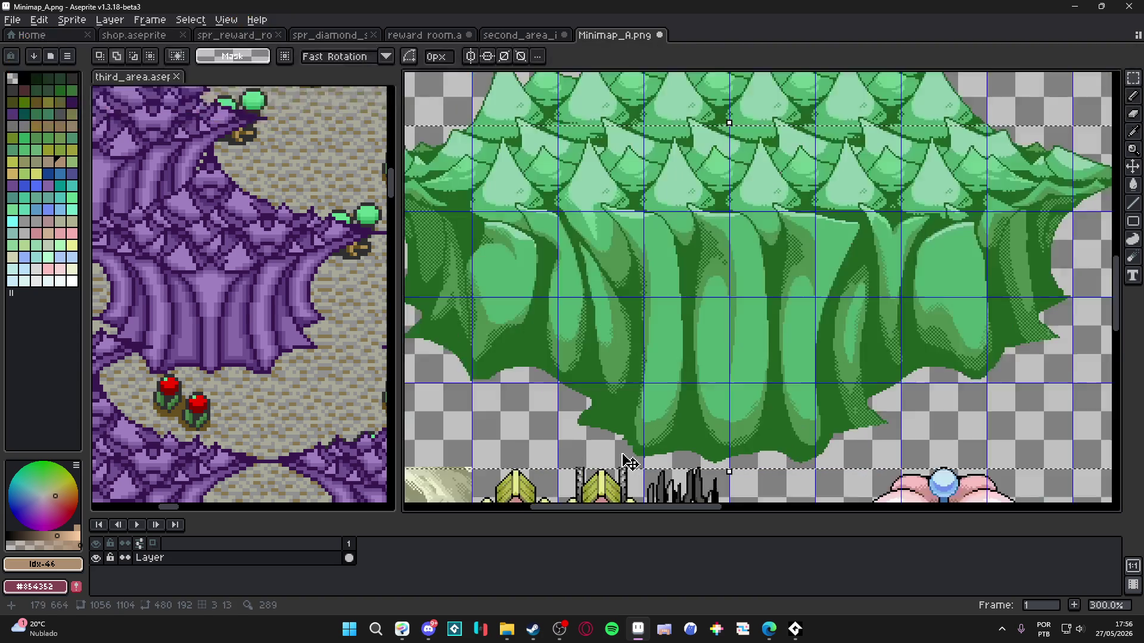
scroll(629, 456, "down", 2)
scroll(629, 456, "up", 1)
scroll(630, 456, "up", 1)
key("ctrl+d")
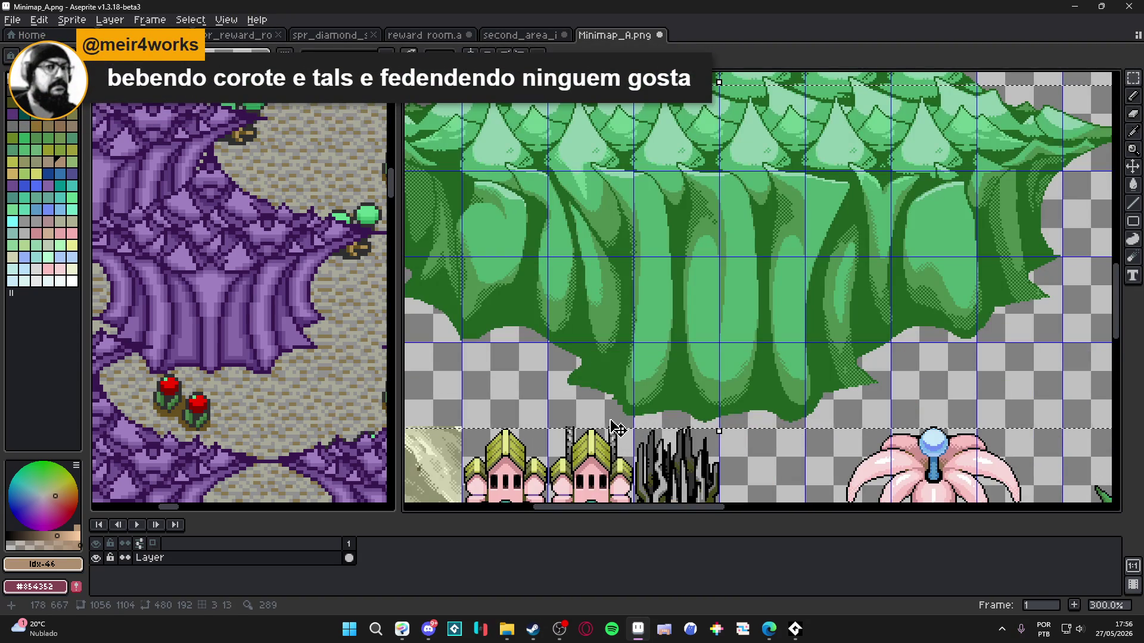
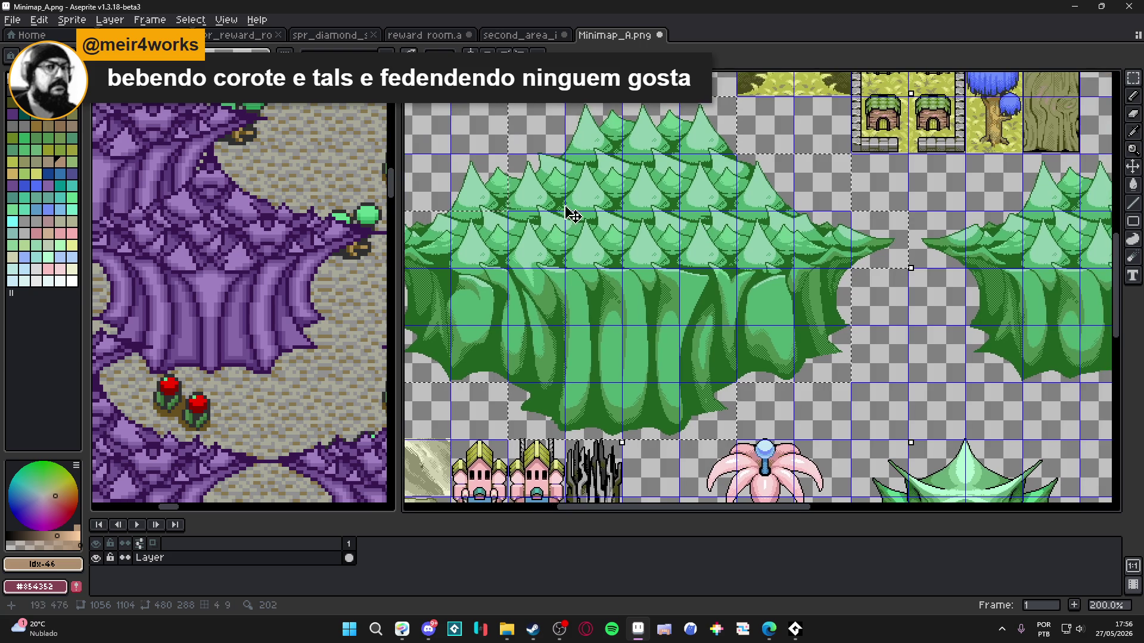
Step: Extend the marquee selection over more of the large green cliff block
scroll(513, 238, "right", 5)
mouse_move(611, 245)
left_mouse_down()
mouse_move(929, 262)
mouse_move(929, 179)
left_mouse_up()
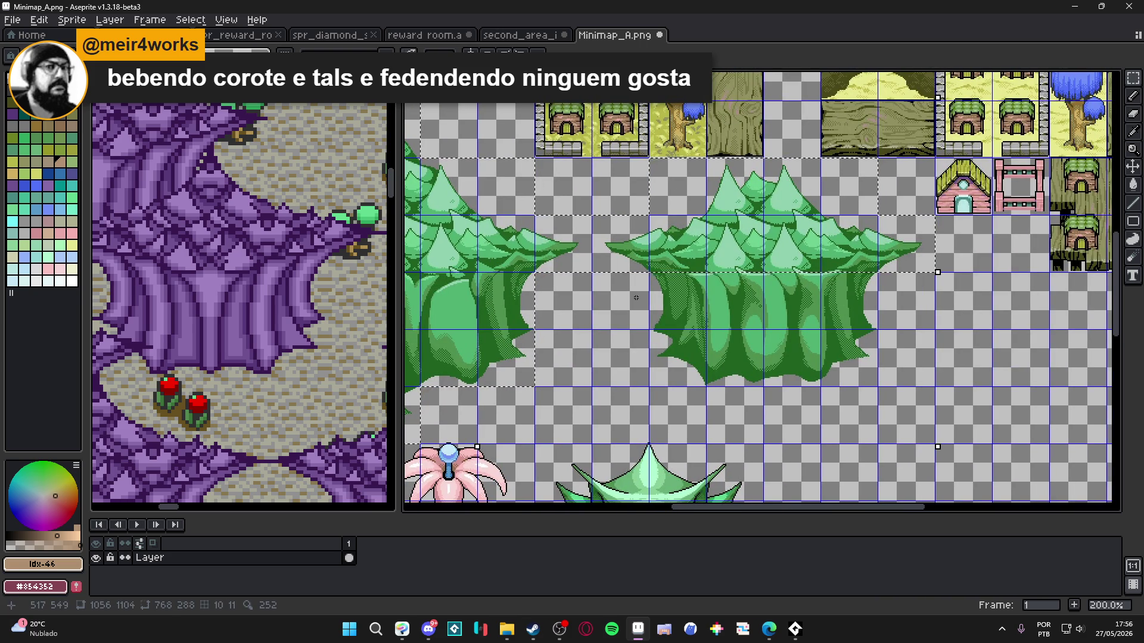
scroll(780, 326, "left", 4)
scroll(780, 327, "up", 1)
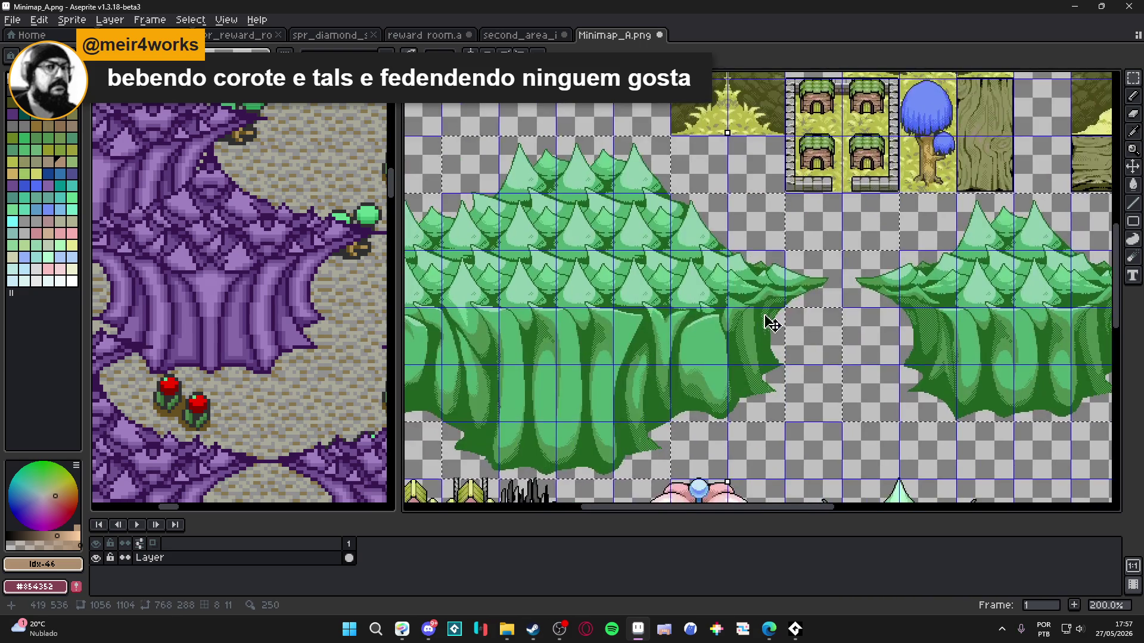
Step: Pan the canvas and make third_area.aseprite the active editor
scroll(781, 327, "down", 1)
scroll(589, 331, "up", 1)
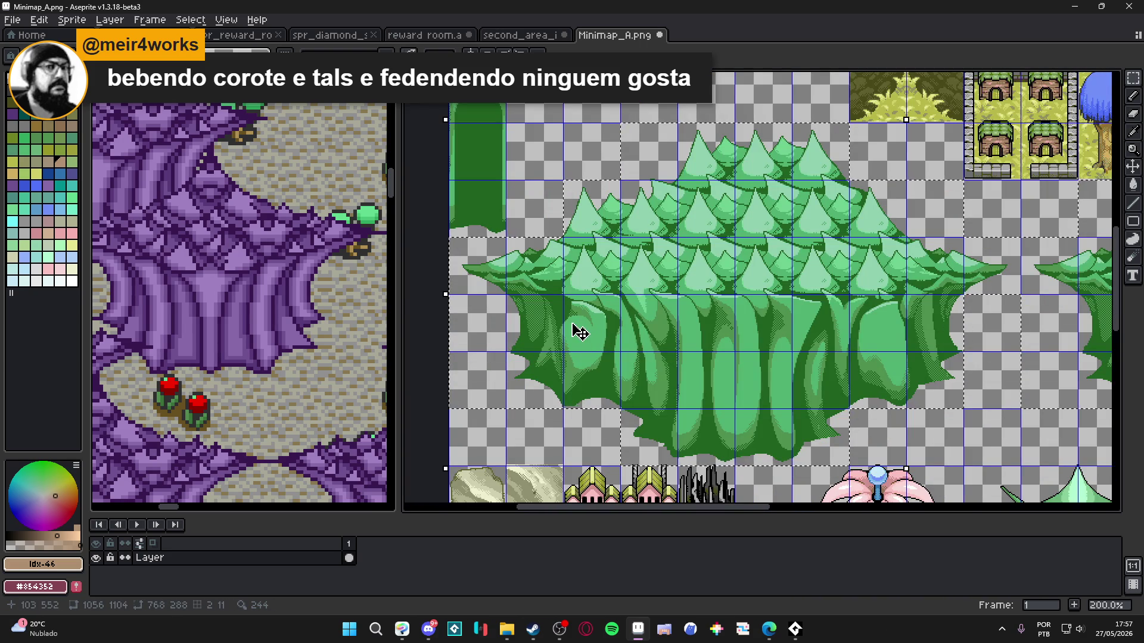
scroll(580, 327, "up", 1)
left_click(217, 279)
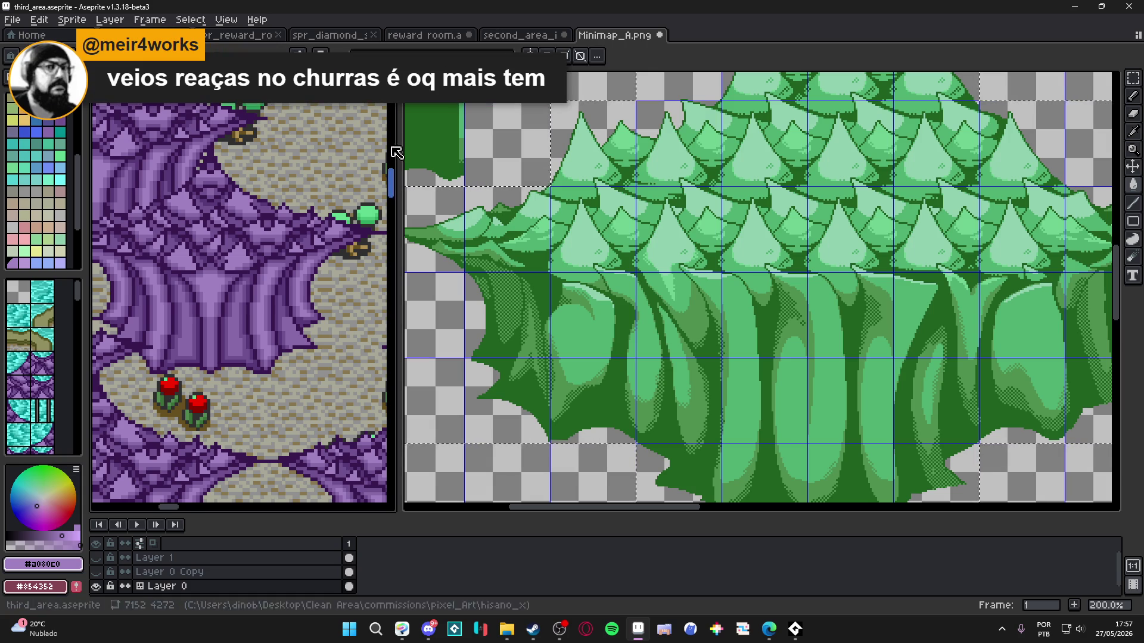
Step: Sample a mid purple from the third-area cliffs and fill the dark-green cliff shades with it
left_click(588, 339)
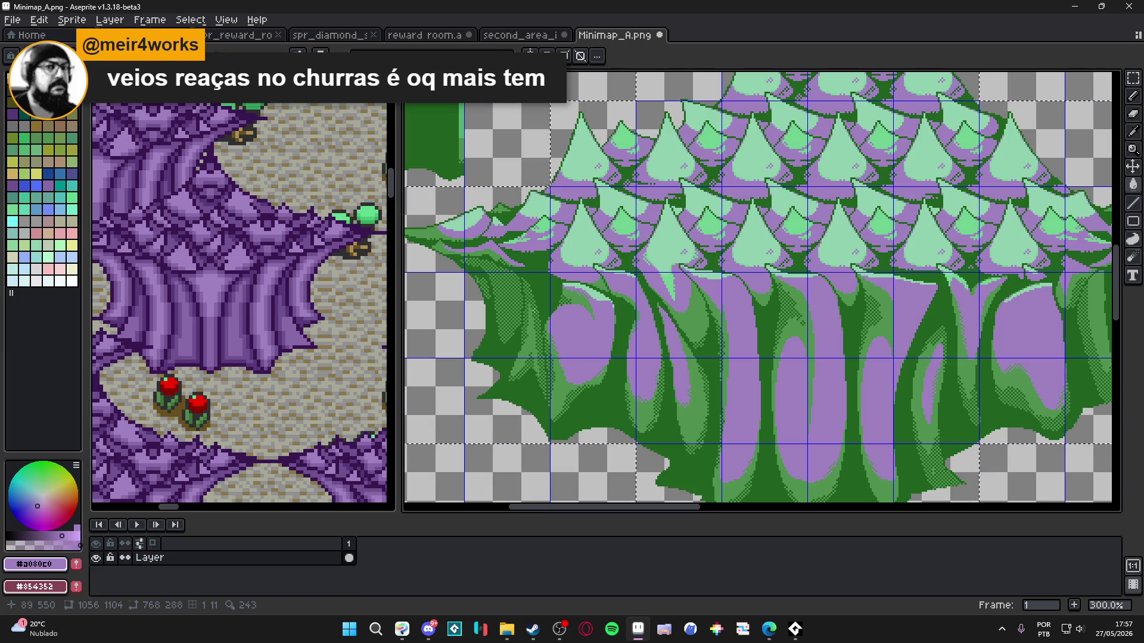
left_click(258, 322)
scroll(258, 322, "up", 3)
left_click(259, 322)
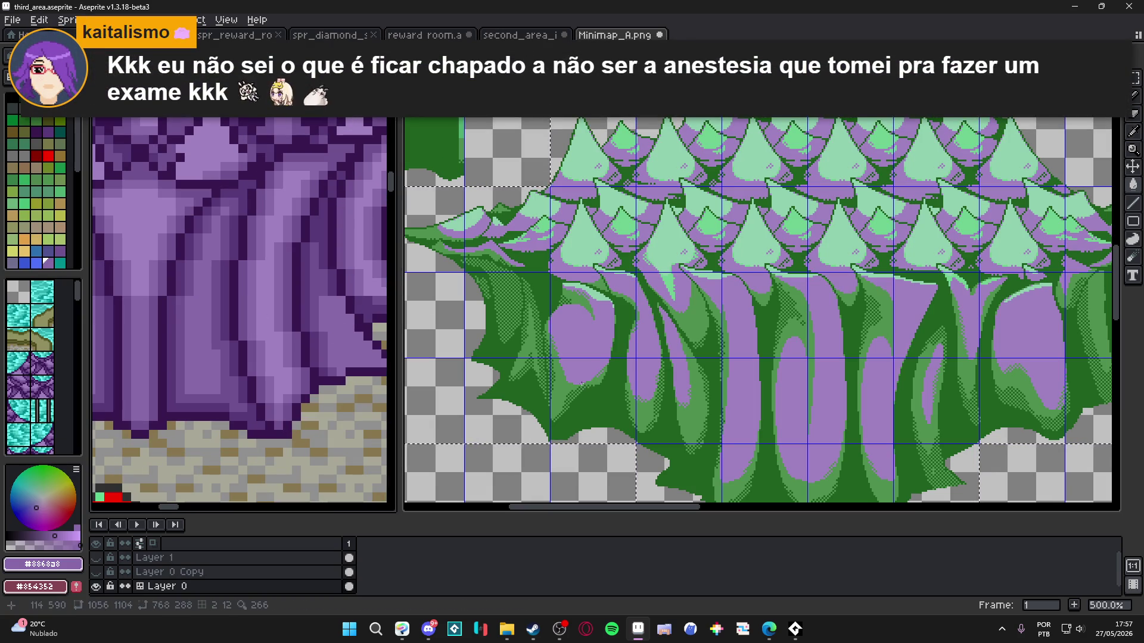
left_click(306, 378)
left_click(576, 415)
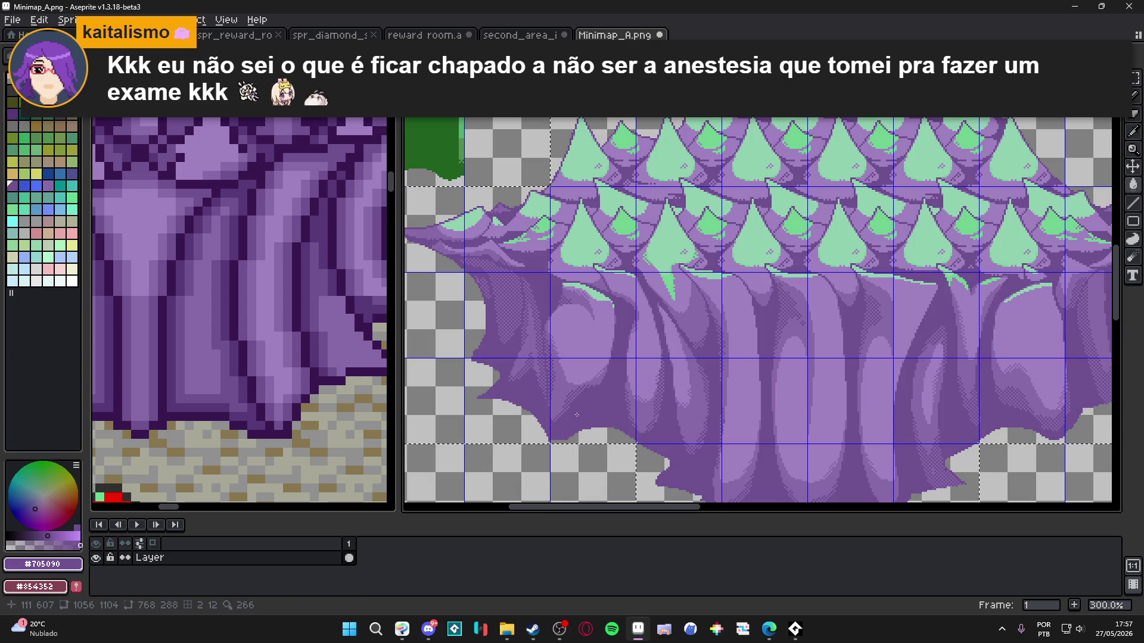
Step: Compare with the reference cliffs near the red flowers and finish recolouring the trunks purple
scroll(577, 406, "down", 1)
scroll(315, 221, "down", 3)
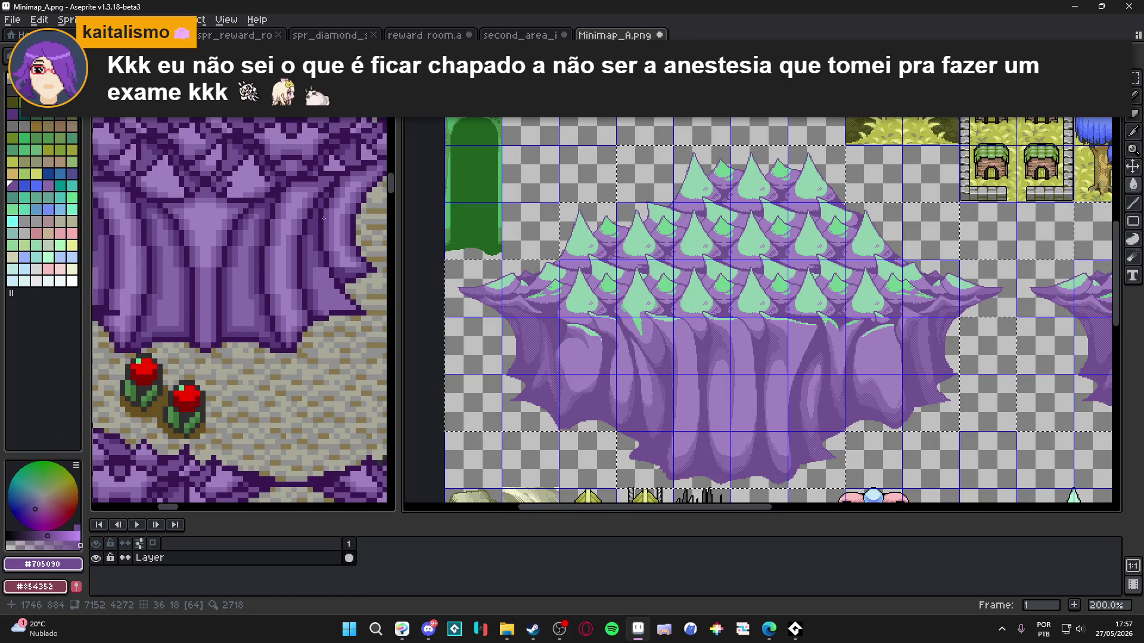
left_click_drag(323, 218, 383, 170)
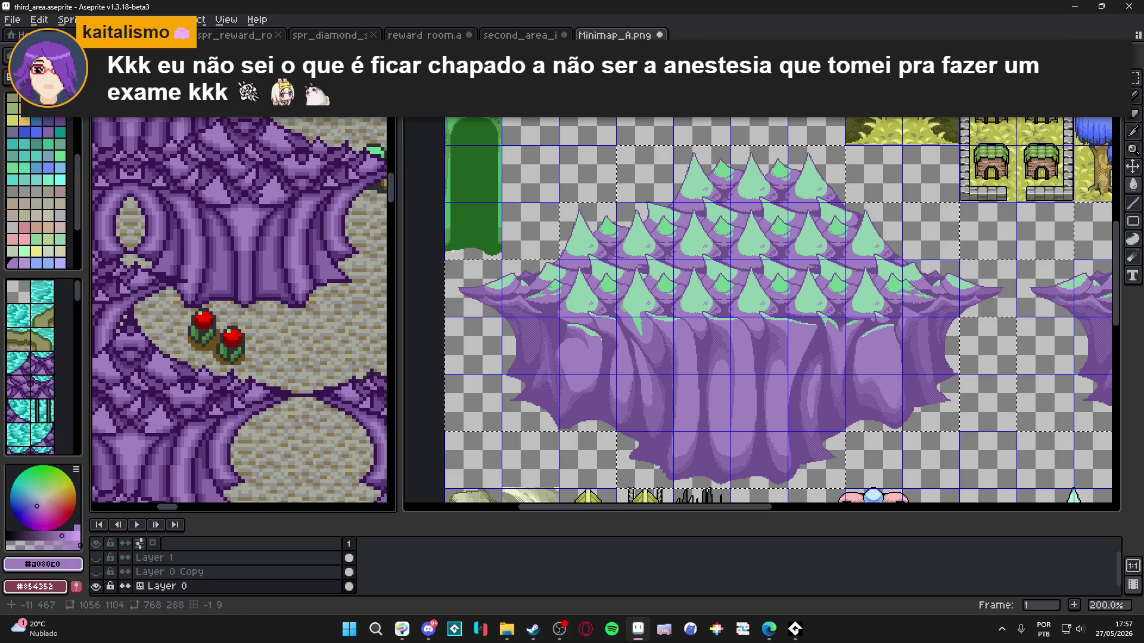
left_click(569, 294)
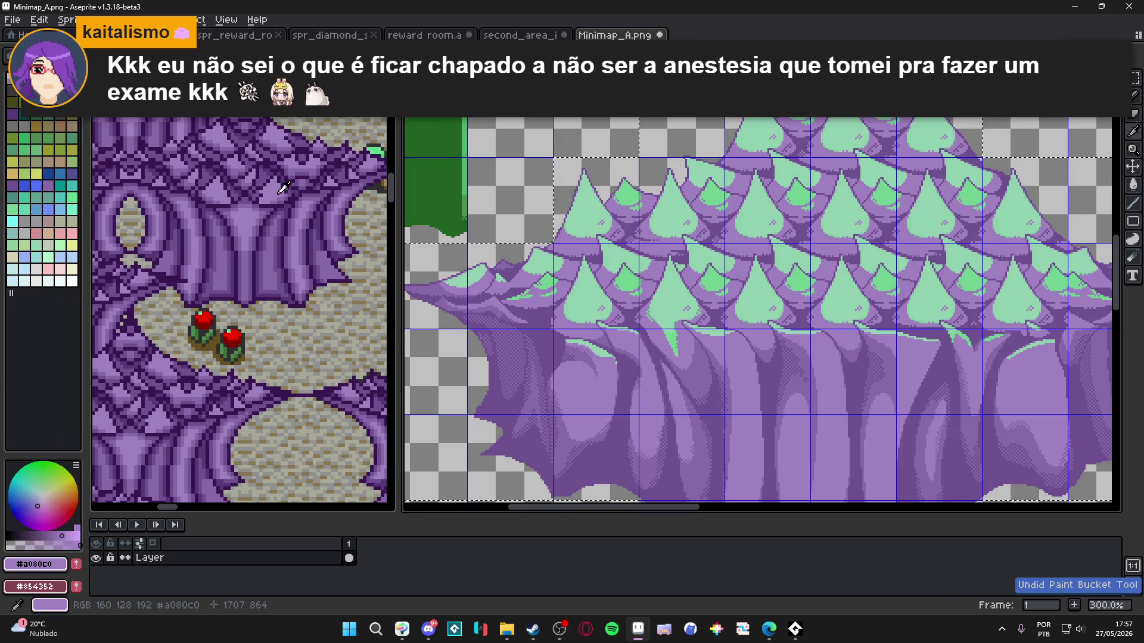
left_click(580, 307)
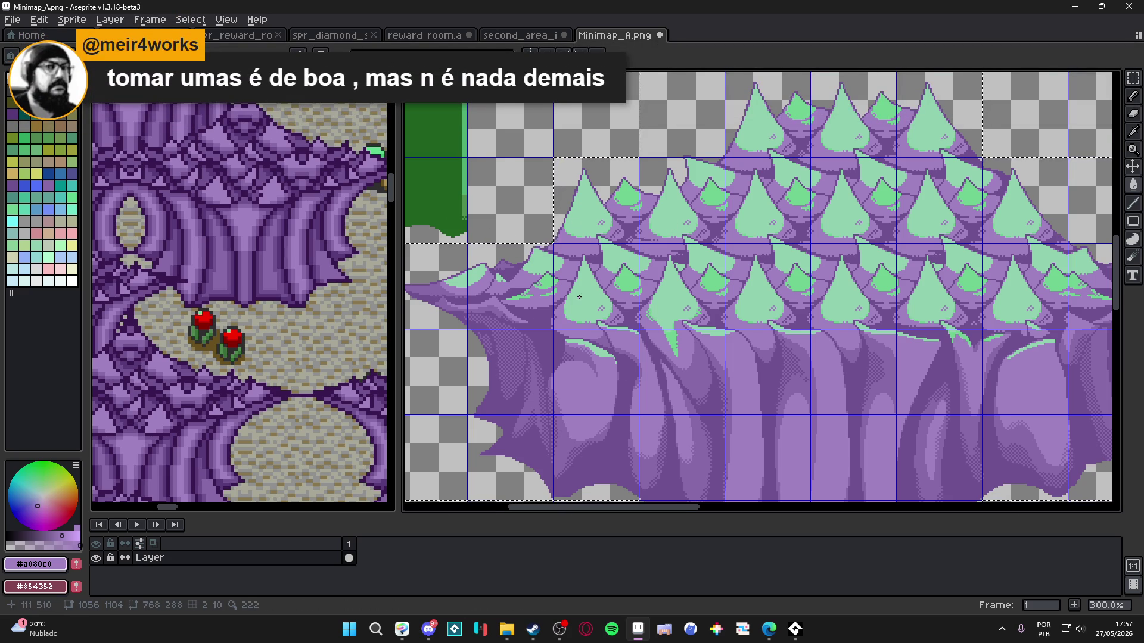
scroll(577, 297, "up", 1)
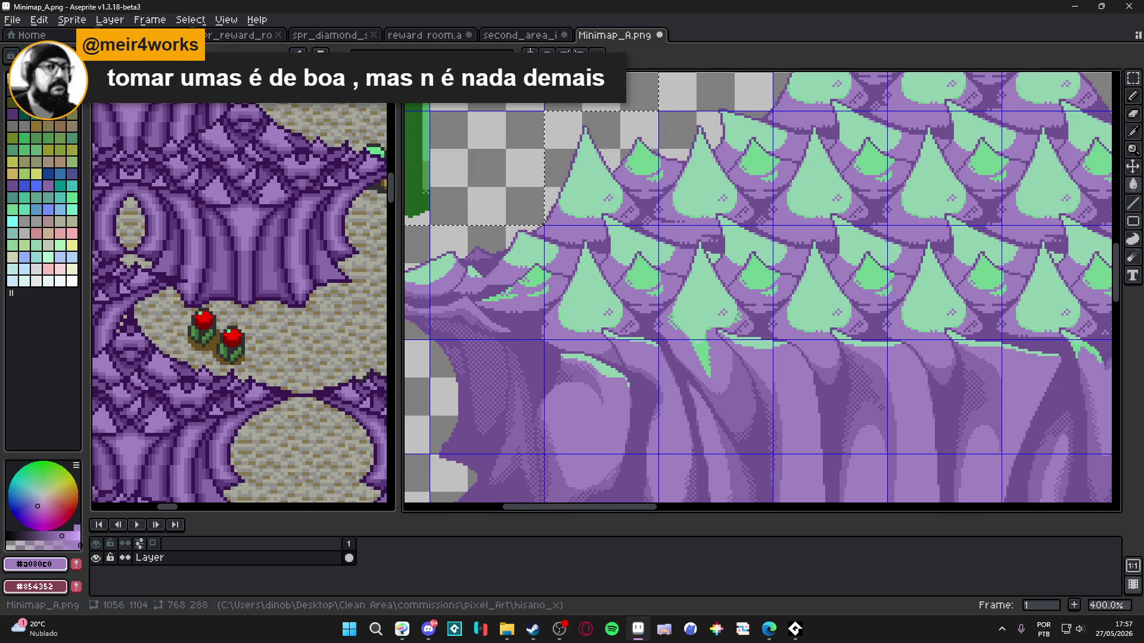
left_click(24, 55)
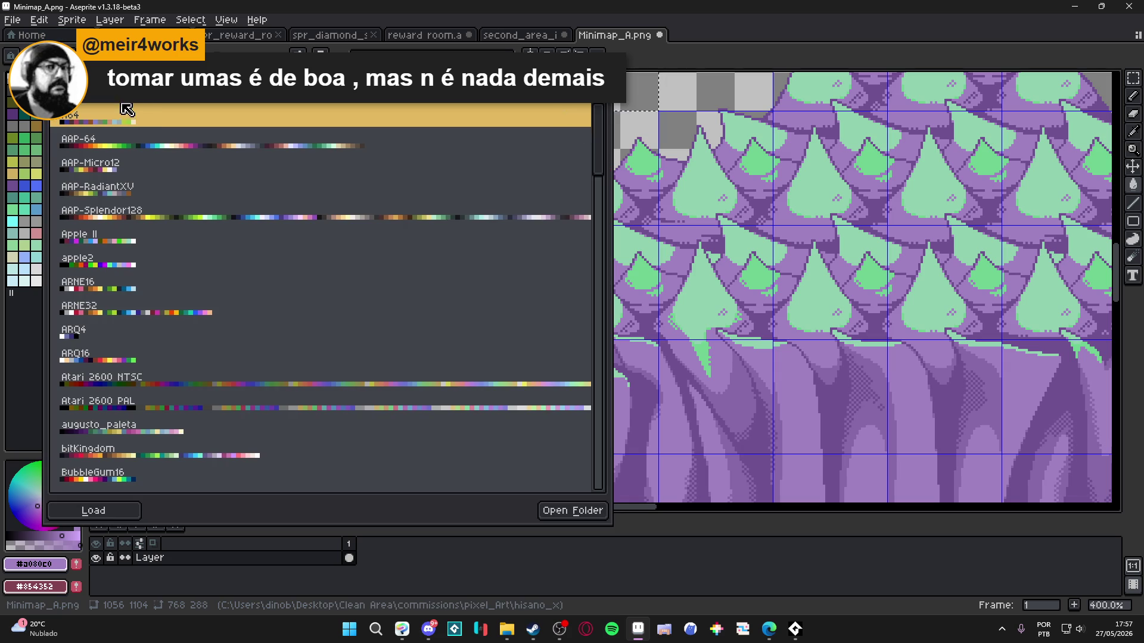
Step: Search presets for 'pala' and load the paladinsquest palette
type("pala")
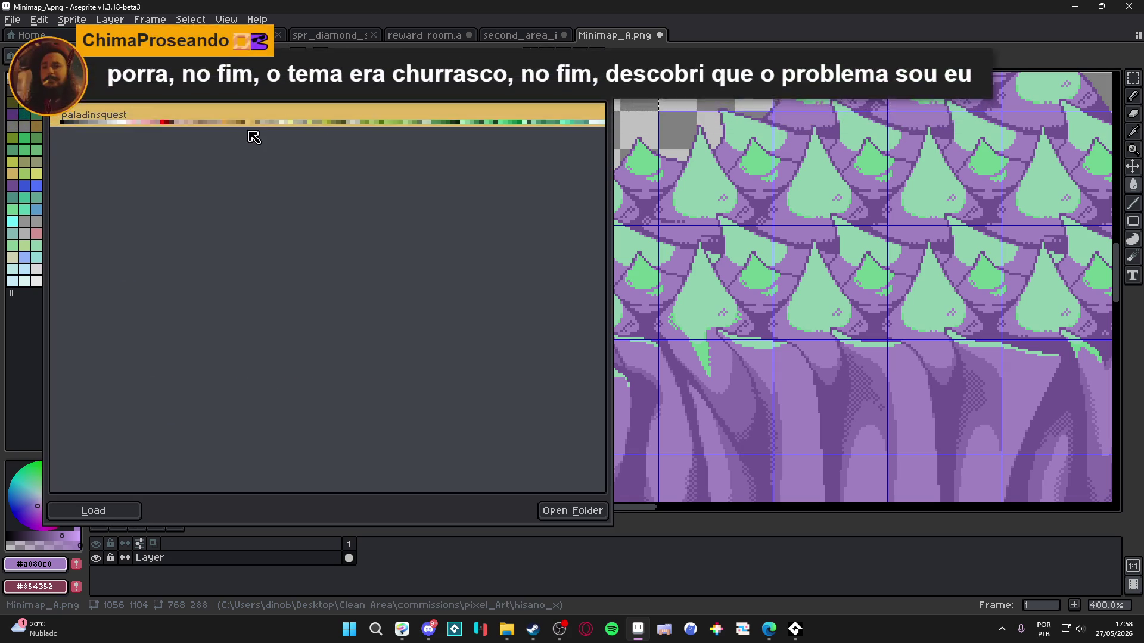
left_click(107, 118)
key("Escape")
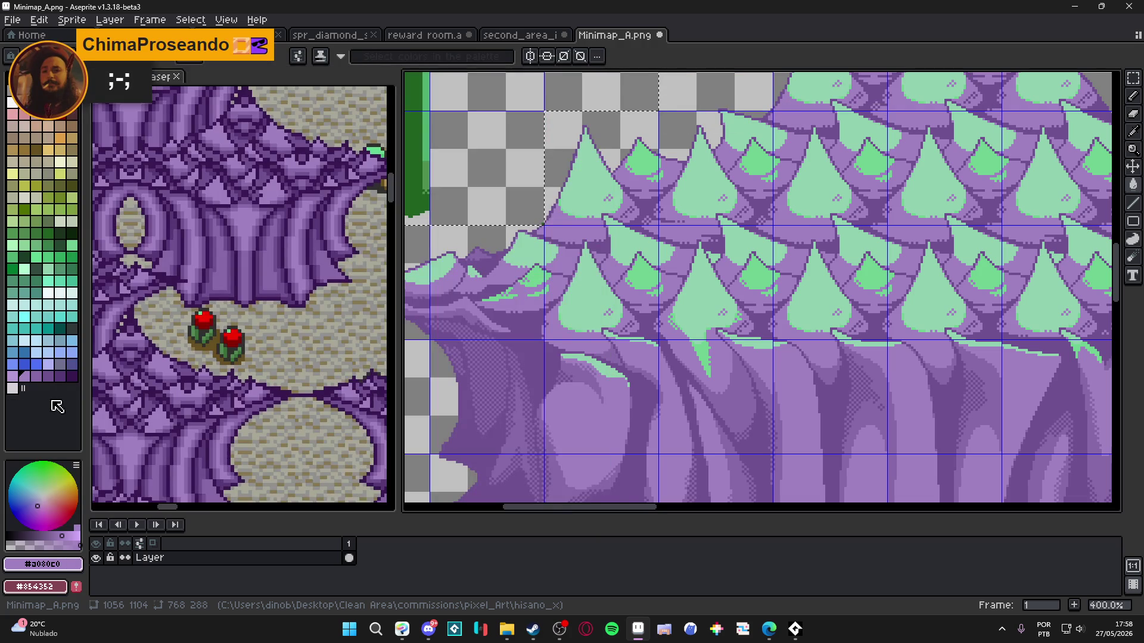
Step: Fill the cliff block's mint-green treetops and highlights with light purple
left_click(13, 384)
left_click(589, 297)
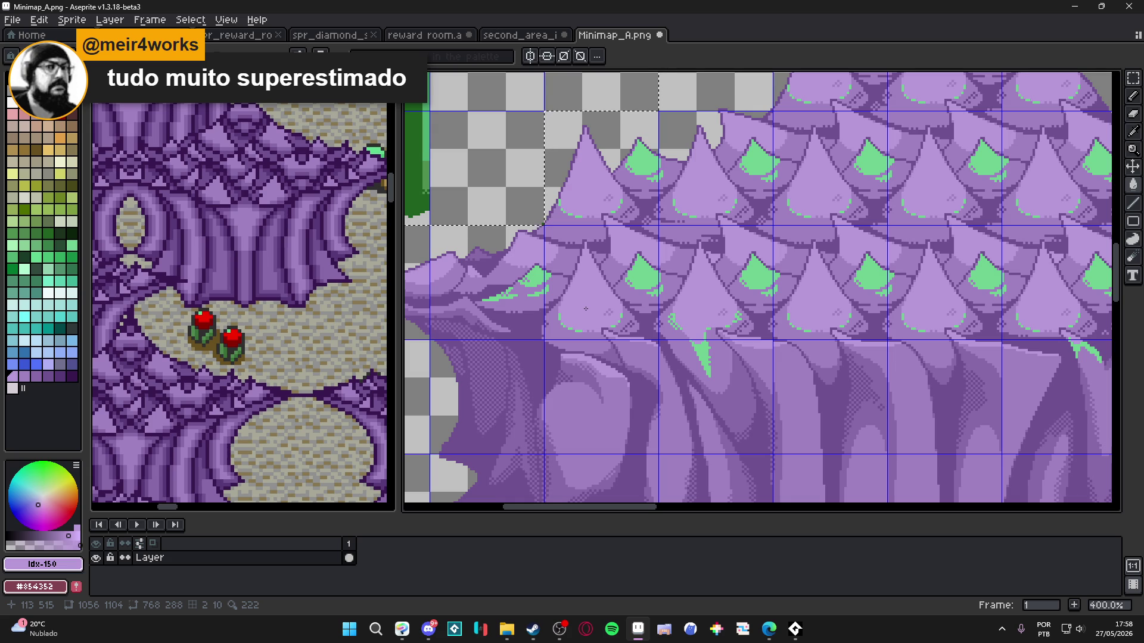
left_click(579, 302, "alt")
key("ctrl+z")
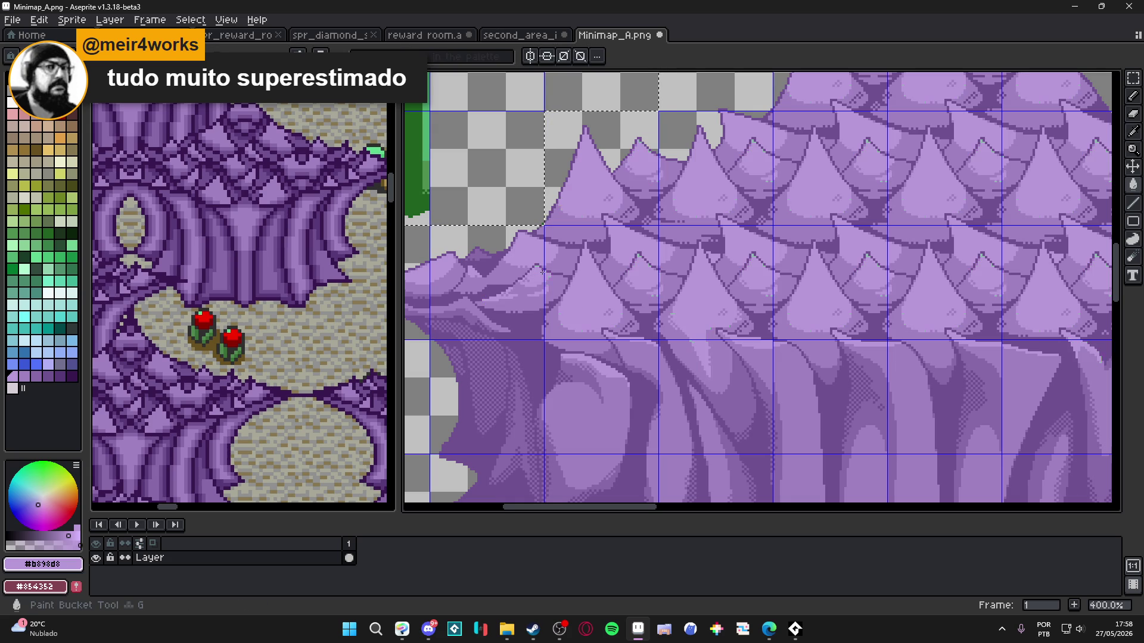
scroll(584, 299, "down", 1)
scroll(586, 298, "down", 2)
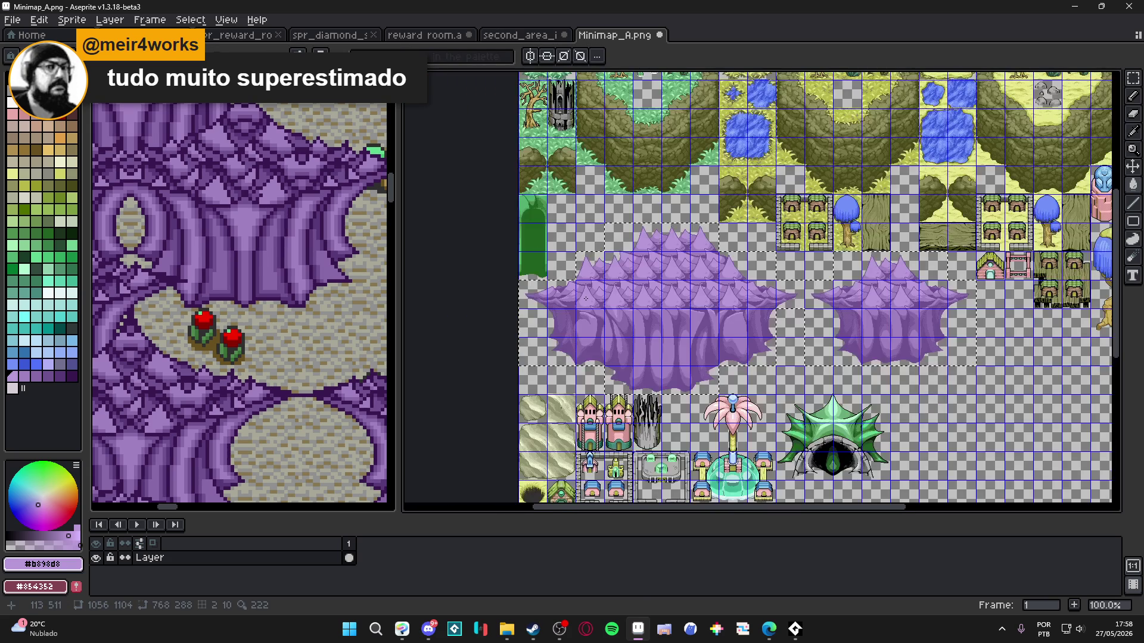
scroll(585, 299, "up", 2)
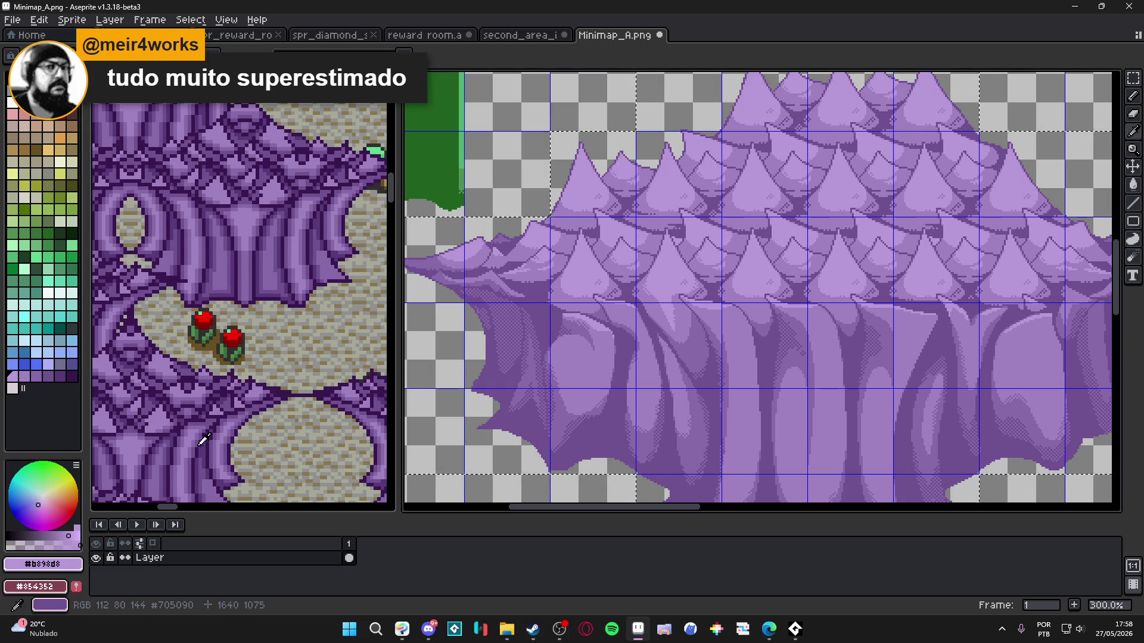
Step: Compare against the third-area map and pan over the tileset to check both purple cliff blocks
key("ctrl+Tab")
key("ctrl+Tab")
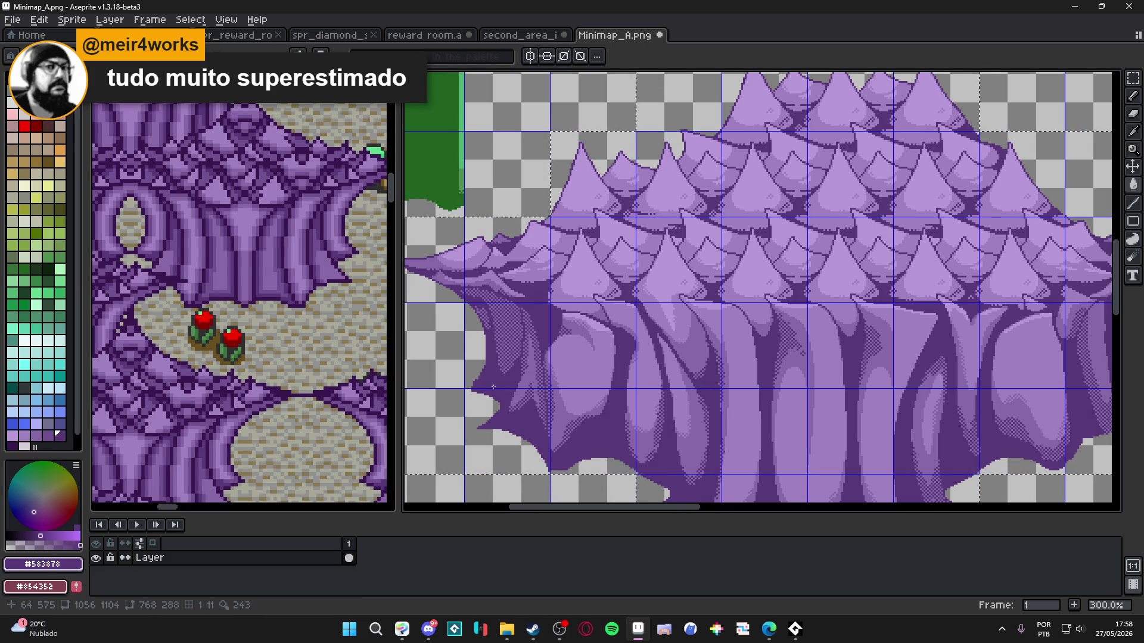
scroll(552, 349, "right", 1)
key("ctrl+Tab")
key("ctrl+Tab")
scroll(583, 332, "down", 1)
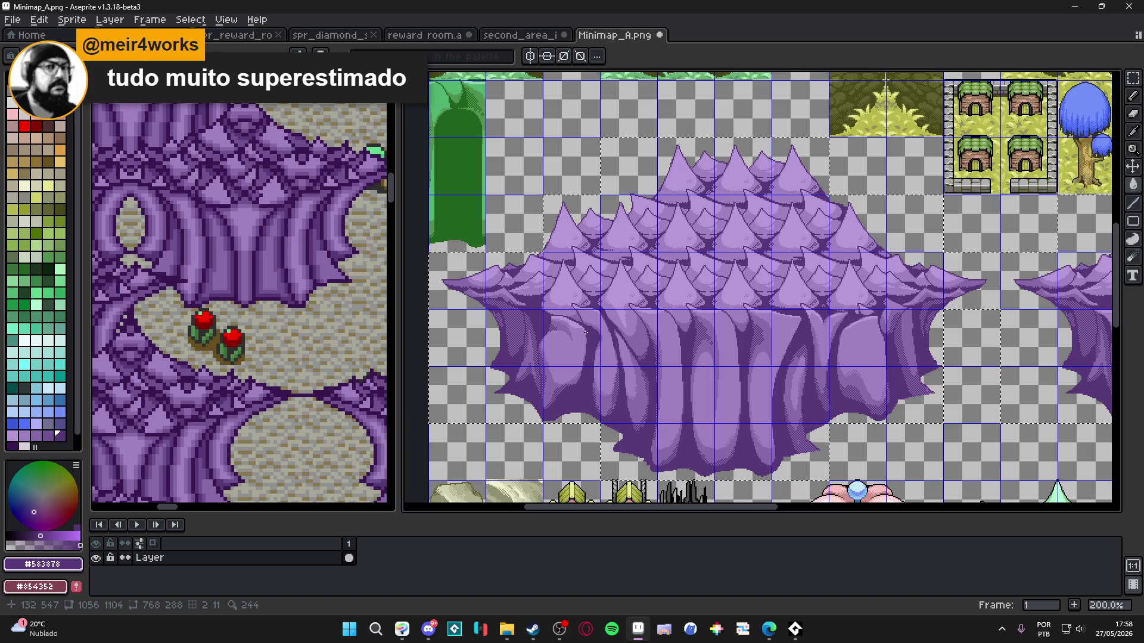
scroll(582, 329, "down", 2)
scroll(583, 329, "up", 1)
scroll(589, 328, "down", 1)
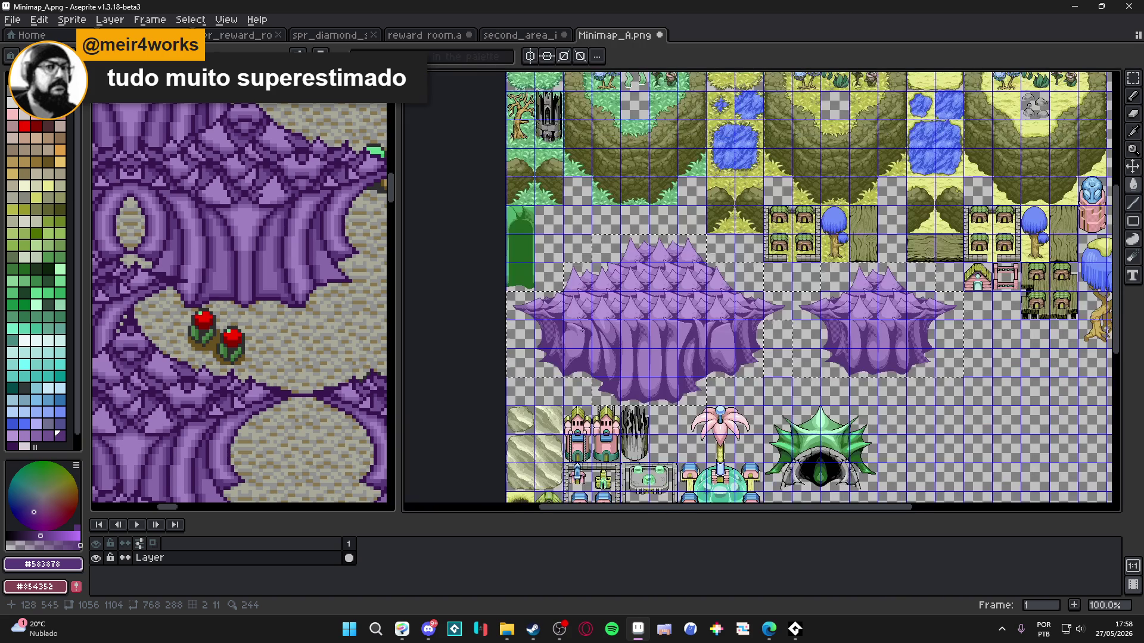
scroll(616, 326, "right", 1)
scroll(596, 316, "right", 2)
scroll(596, 315, "down", 1)
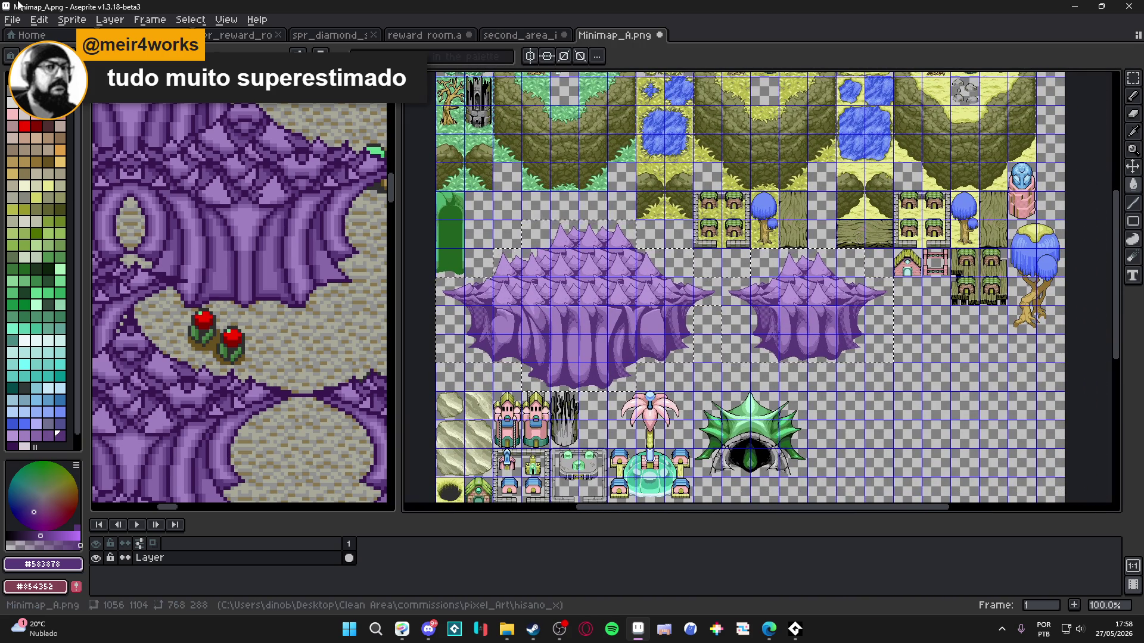
left_click(12, 19)
Step: Save the tileset as a new file, Minimap_B.png
left_click(27, 90)
left_click(162, 532)
key("BackSpace")
type("B")
key("Return")
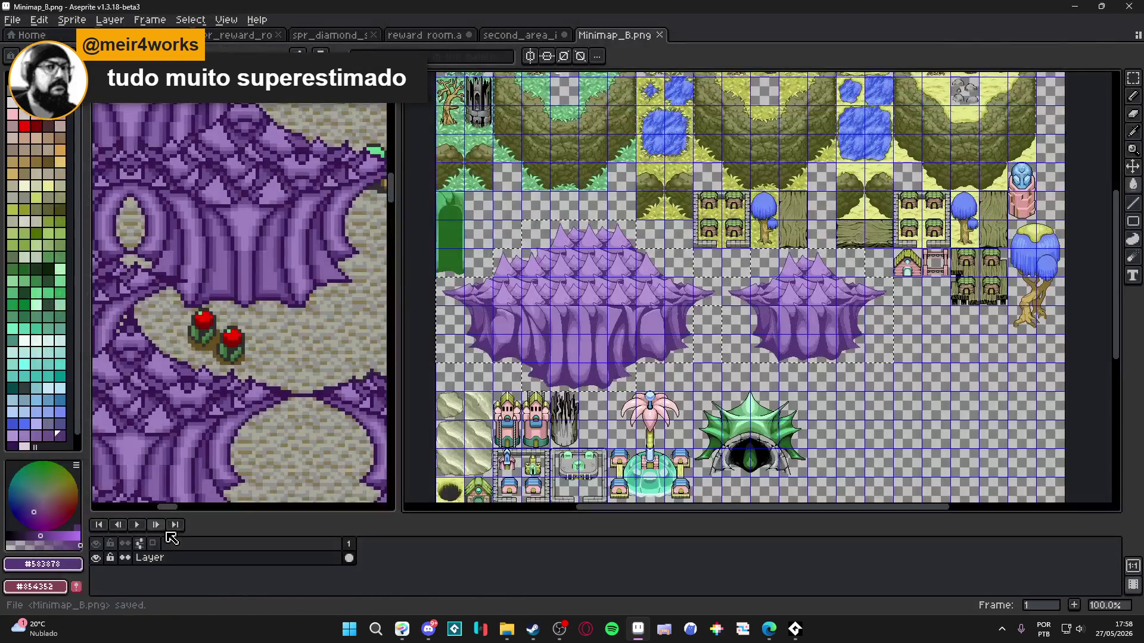
Step: Look over the saved tileset, visit the browser, and return to Minimap_B
scroll(383, 353, "down", 2)
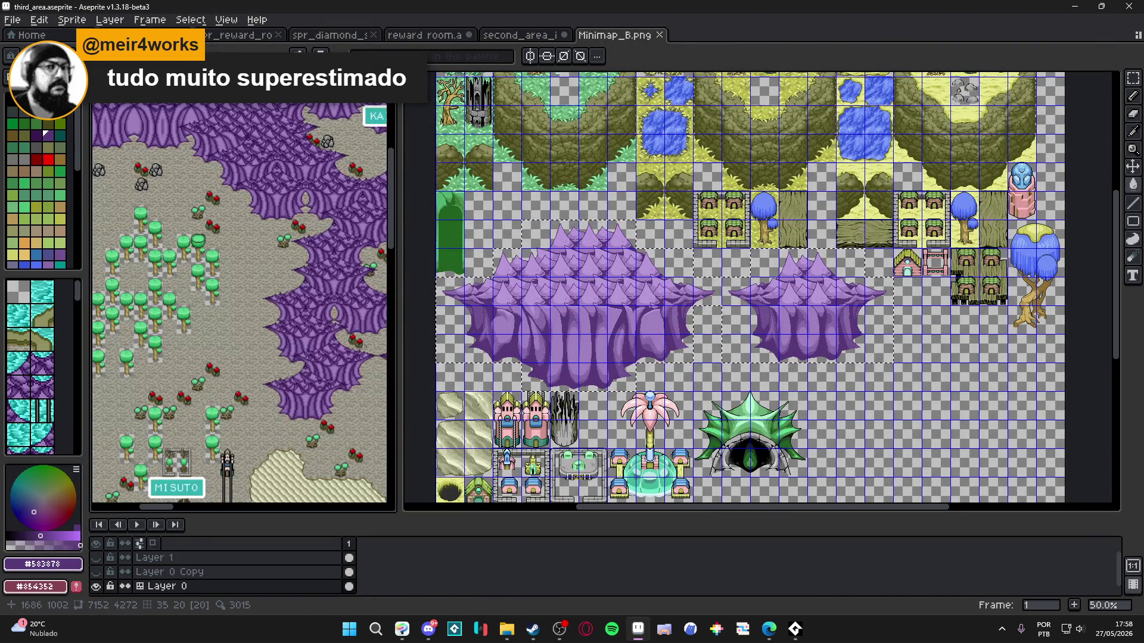
scroll(171, 431, "up", 1)
scroll(171, 431, "down", 1)
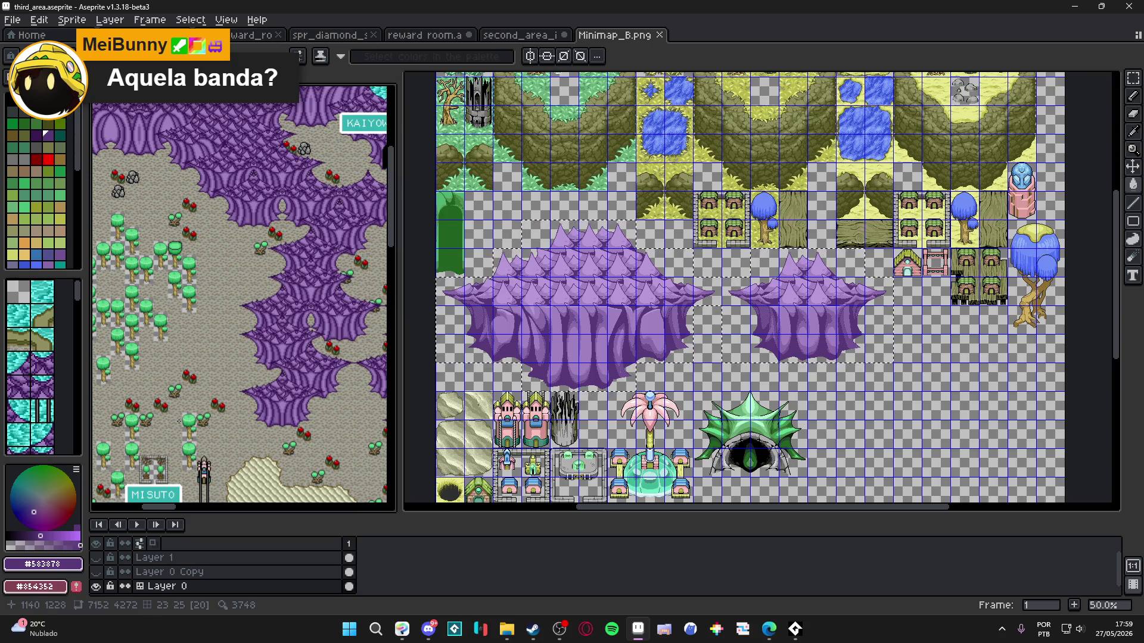
key("alt+Tab")
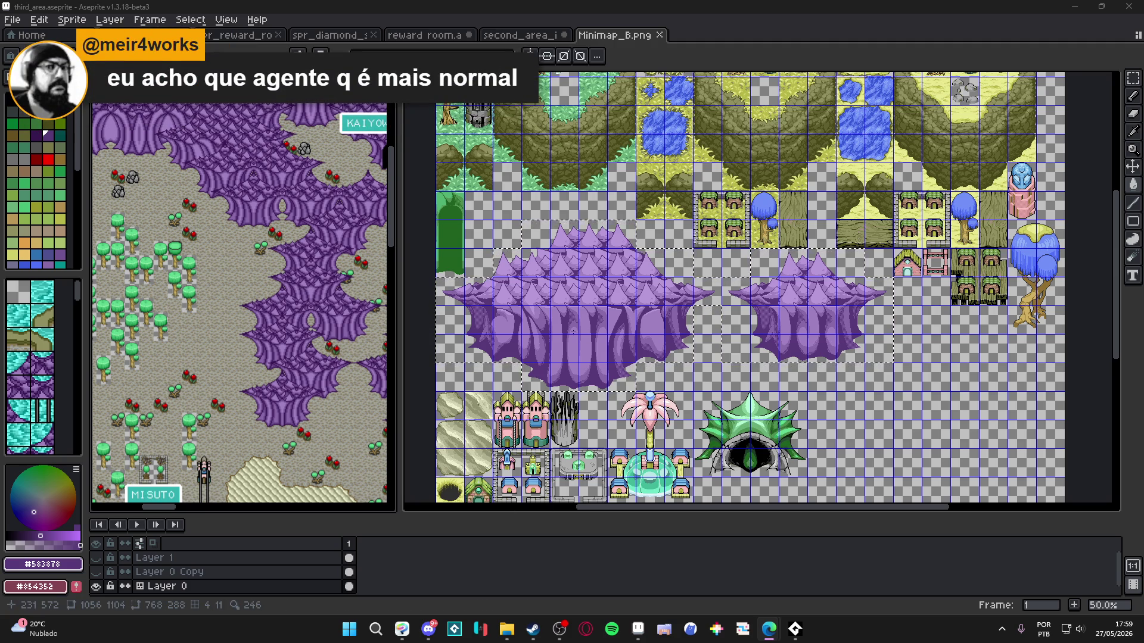
key("ctrl+Tab")
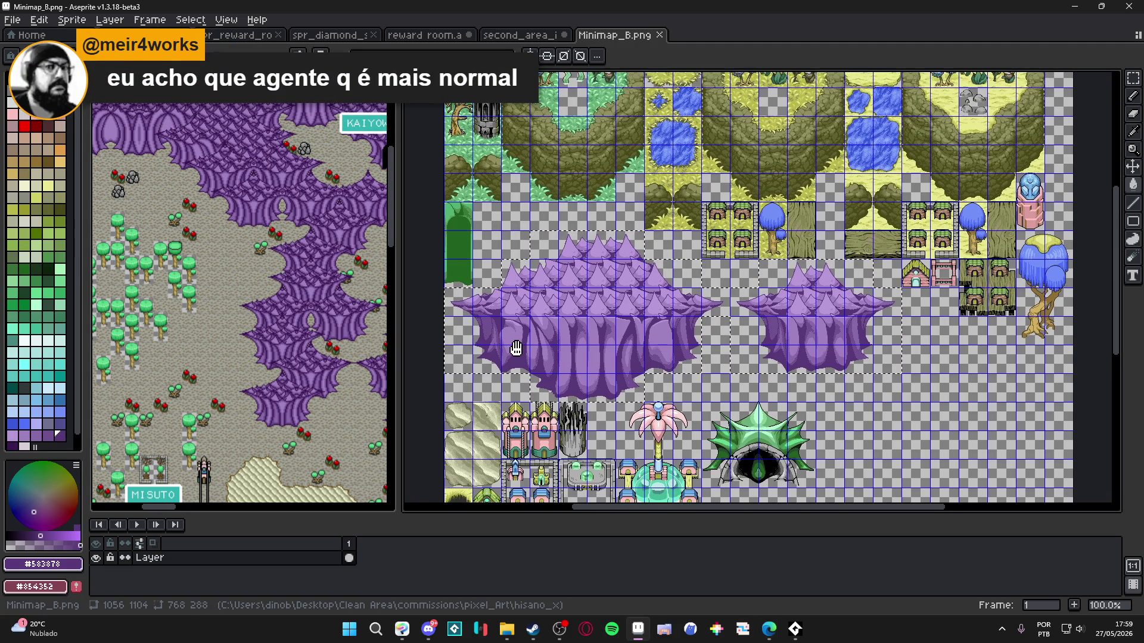
Step: Zoom in and out to inspect the purple cliff tiles, then choose the Rectangular Marquee tool
scroll(515, 348, "up", 1)
scroll(524, 348, "down", 1)
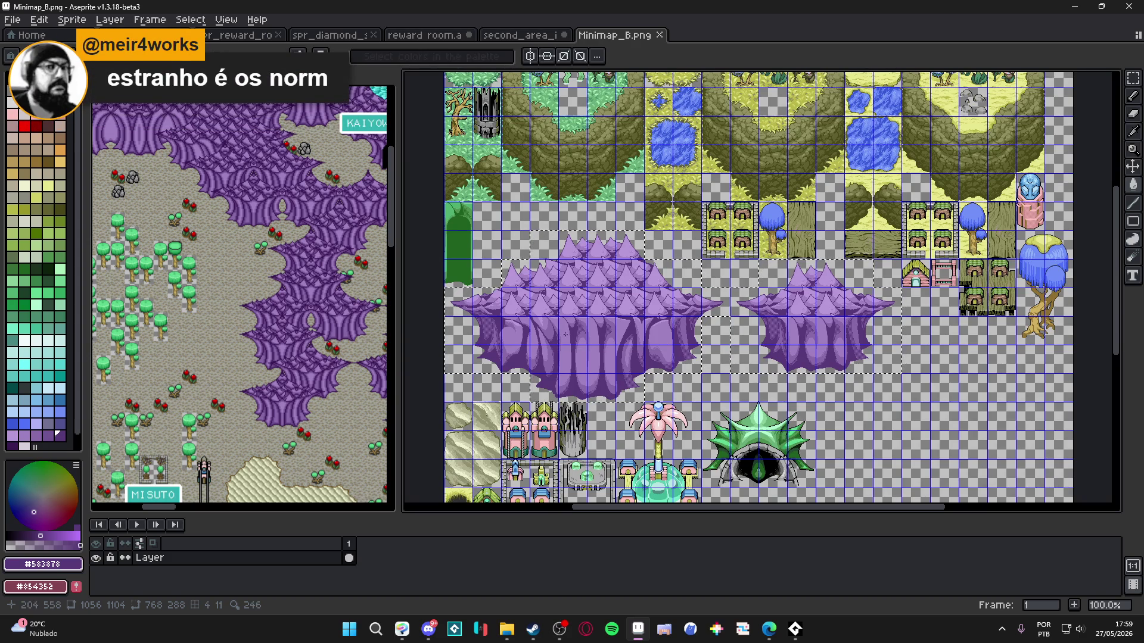
scroll(569, 331, "up", 1)
scroll(569, 331, "down", 1)
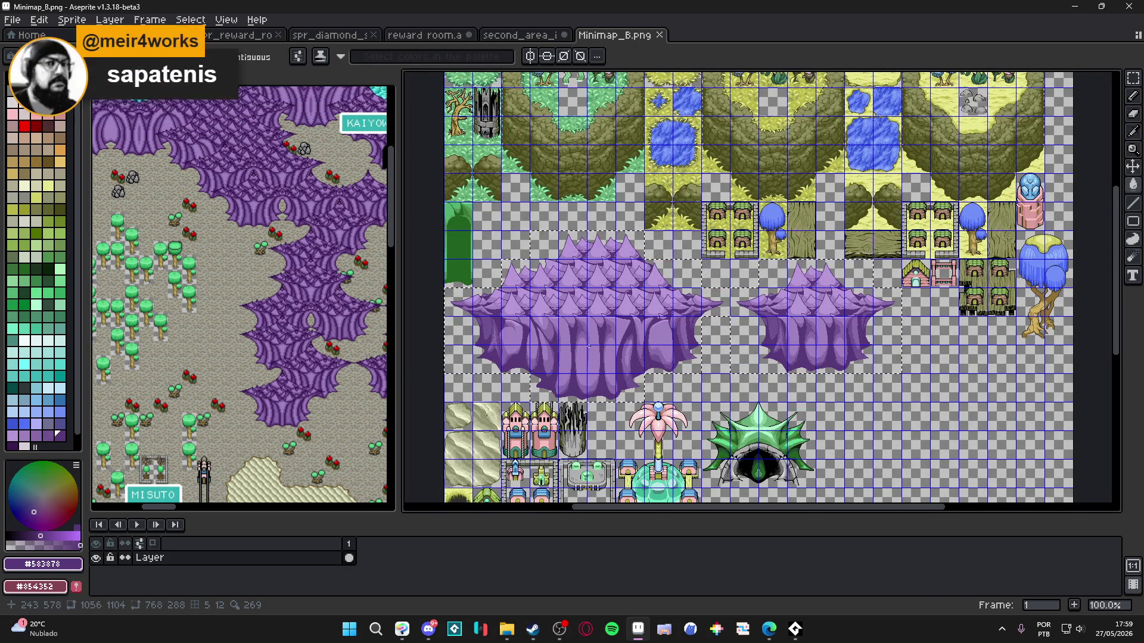
scroll(588, 347, "up", 2)
scroll(605, 266, "down", 1)
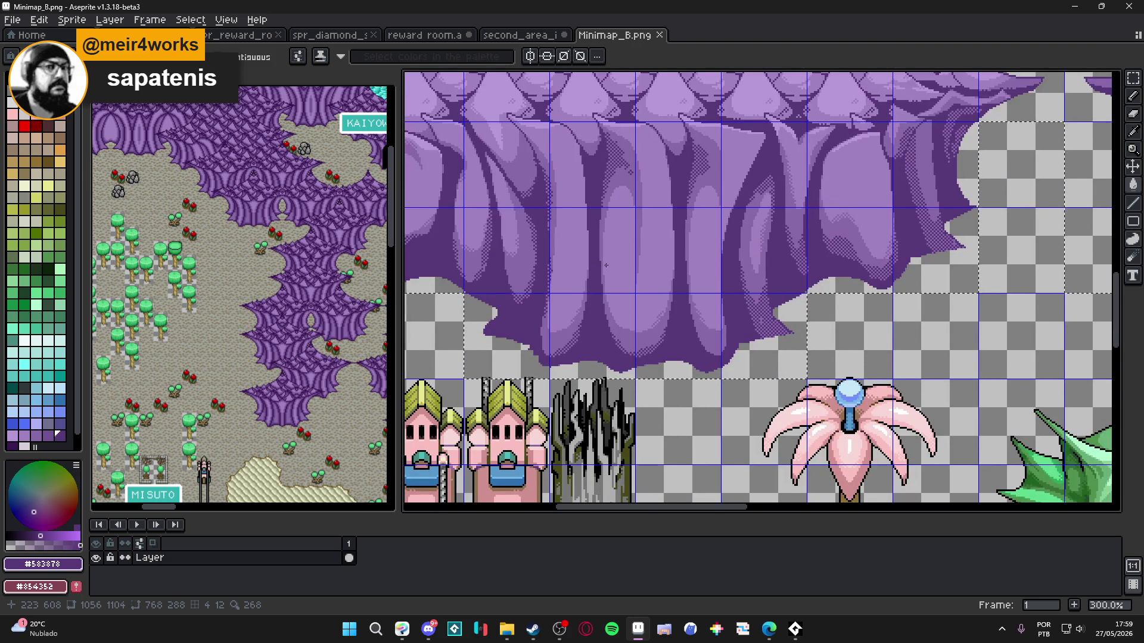
scroll(612, 267, "down", 1)
scroll(652, 226, "up", 1)
scroll(648, 212, "down", 1)
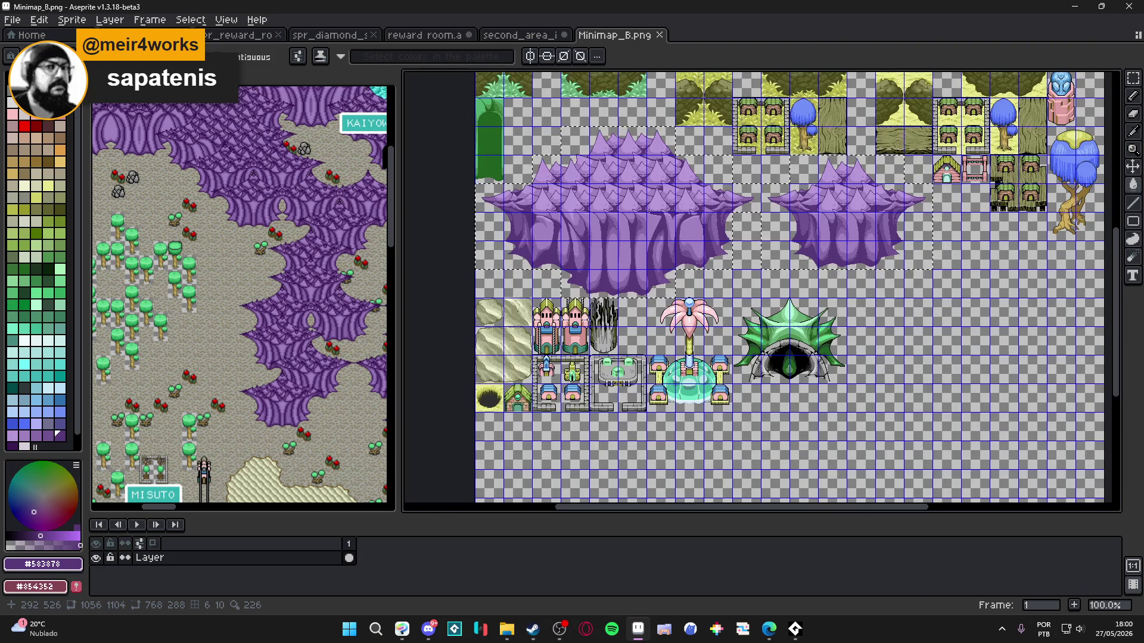
scroll(648, 265, "up", 1)
scroll(617, 275, "up", 1)
scroll(623, 274, "down", 1)
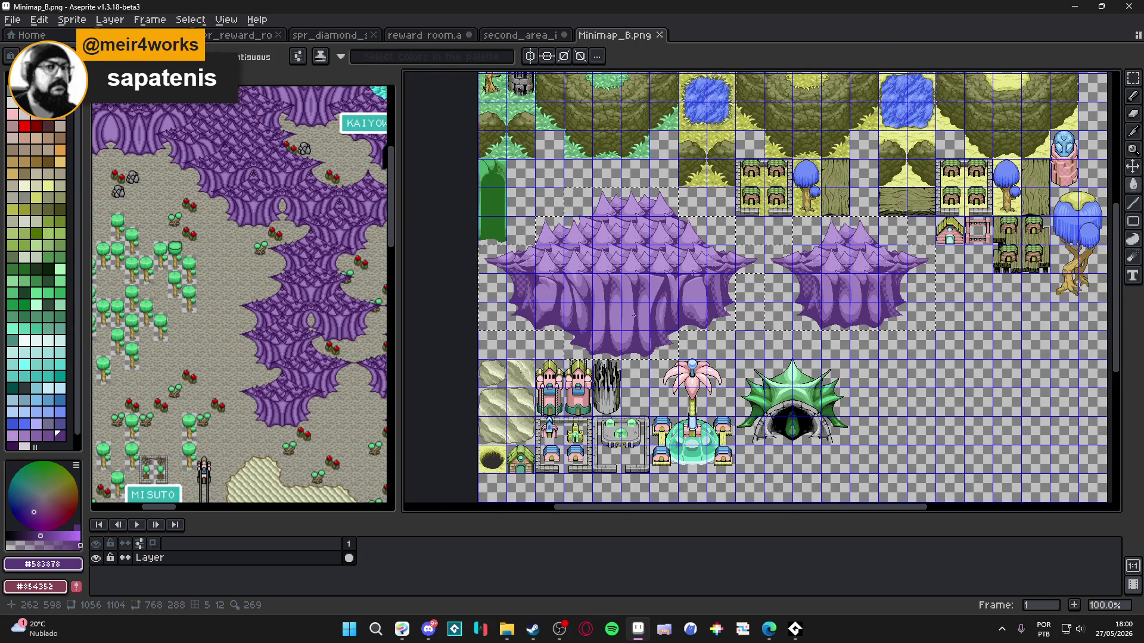
scroll(631, 319, "up", 1)
scroll(602, 391, "up", 3)
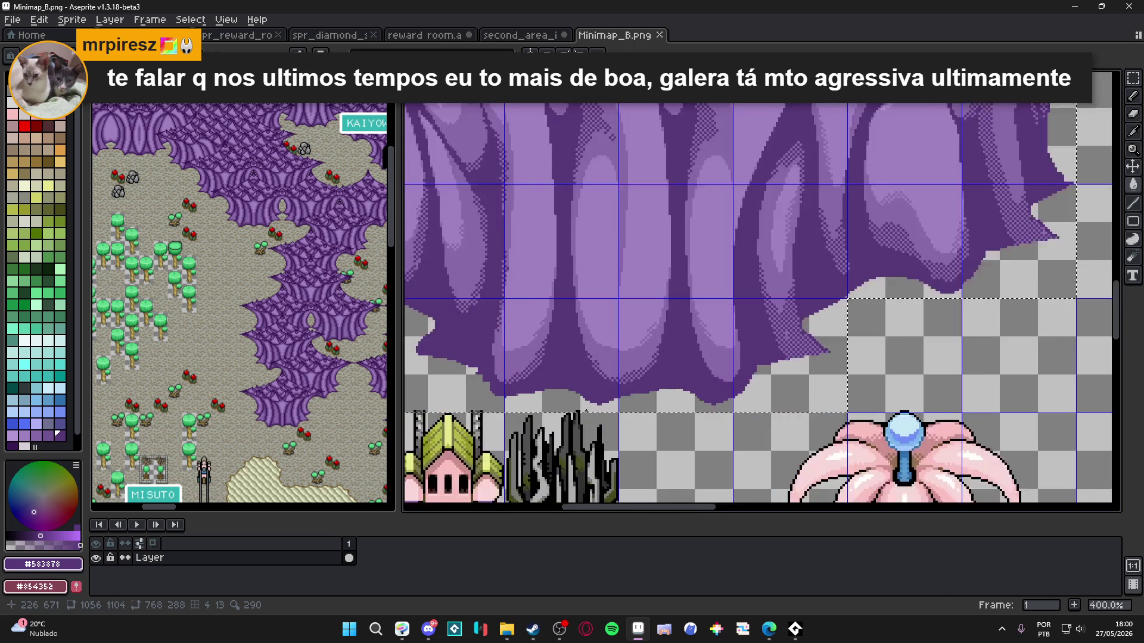
left_click(1133, 78)
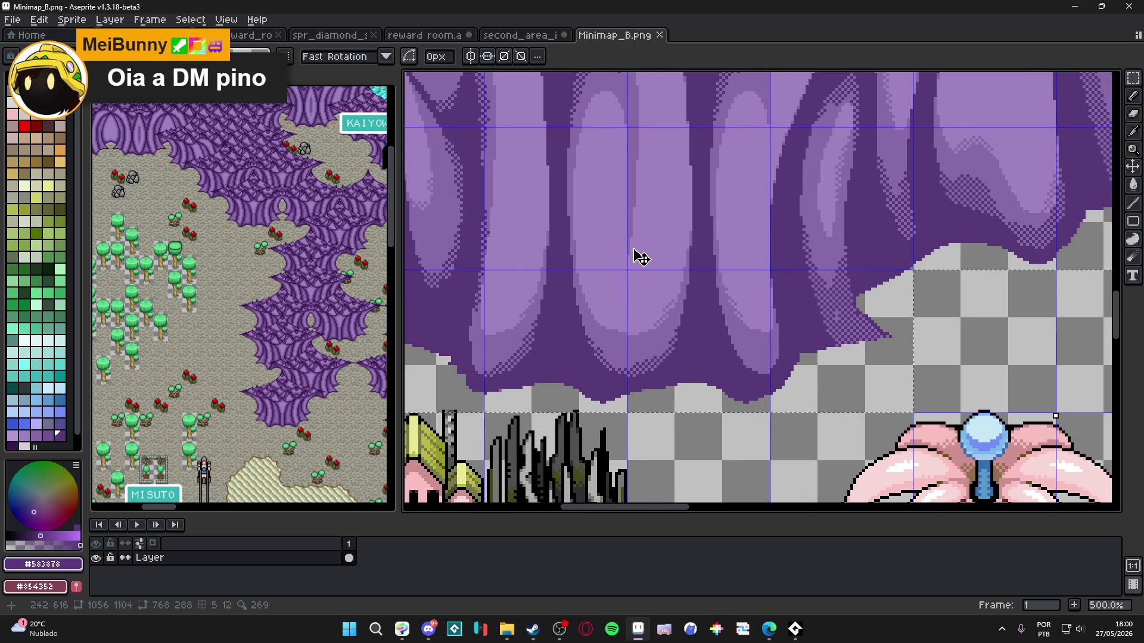
scroll(638, 256, "down", 2)
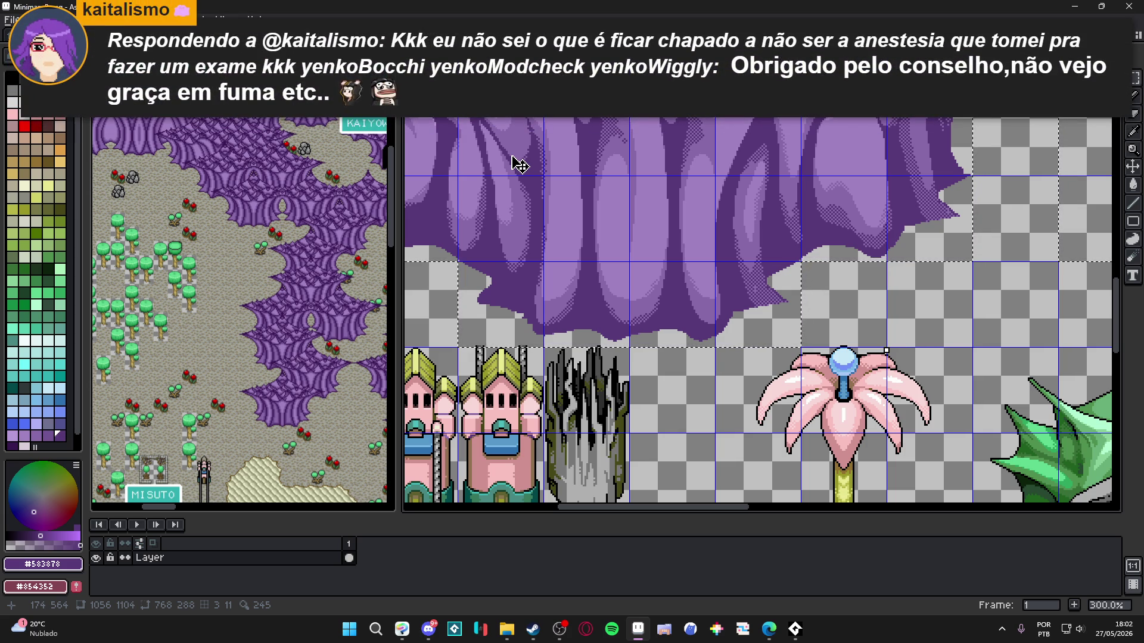
scroll(520, 165, "down", 3)
scroll(607, 243, "up", 1)
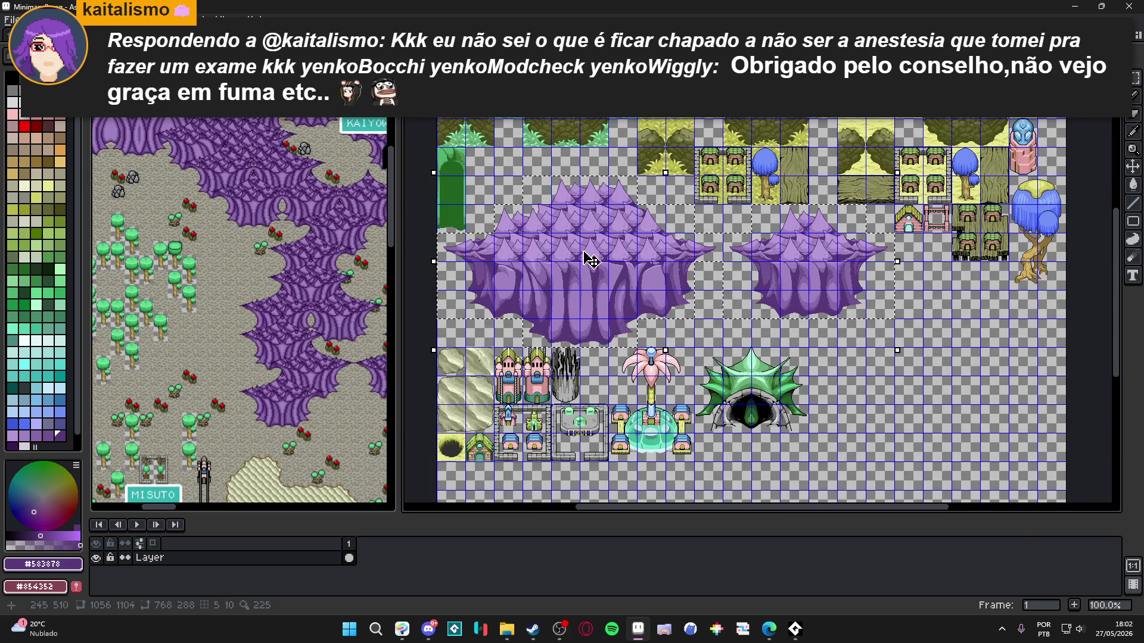
scroll(575, 301, "up", 4)
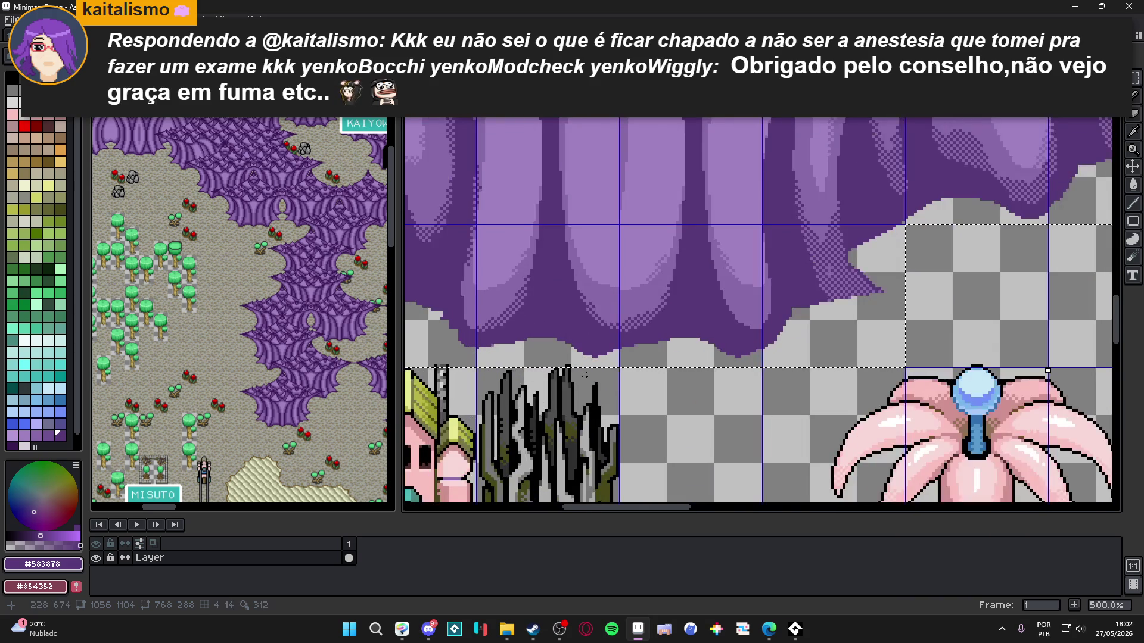
scroll(585, 374, "down", 2)
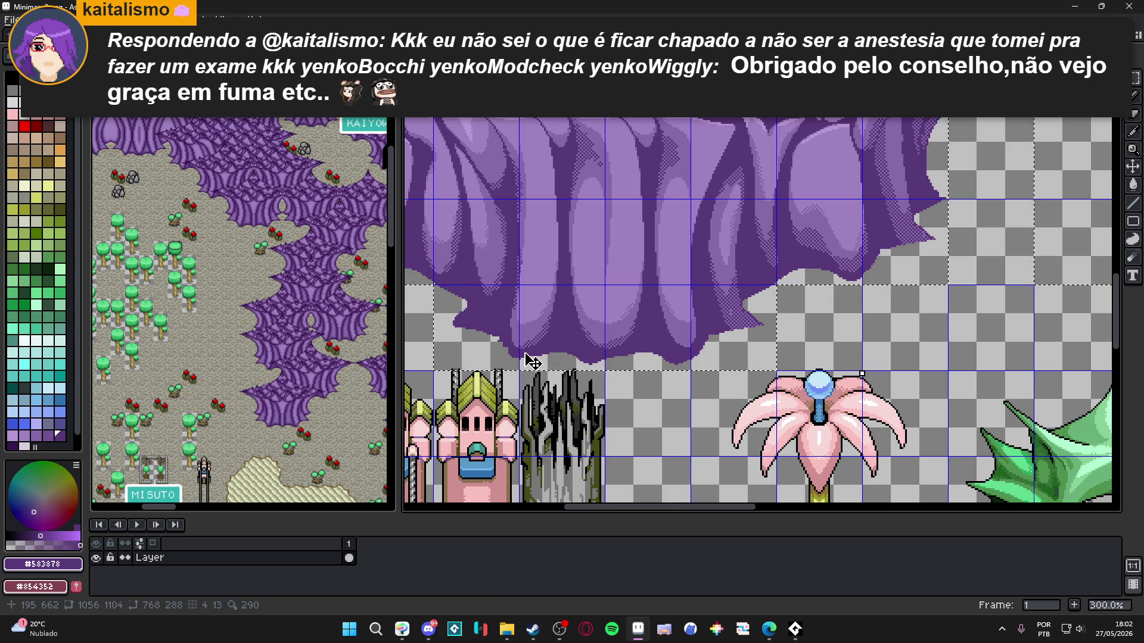
scroll(533, 359, "down", 2)
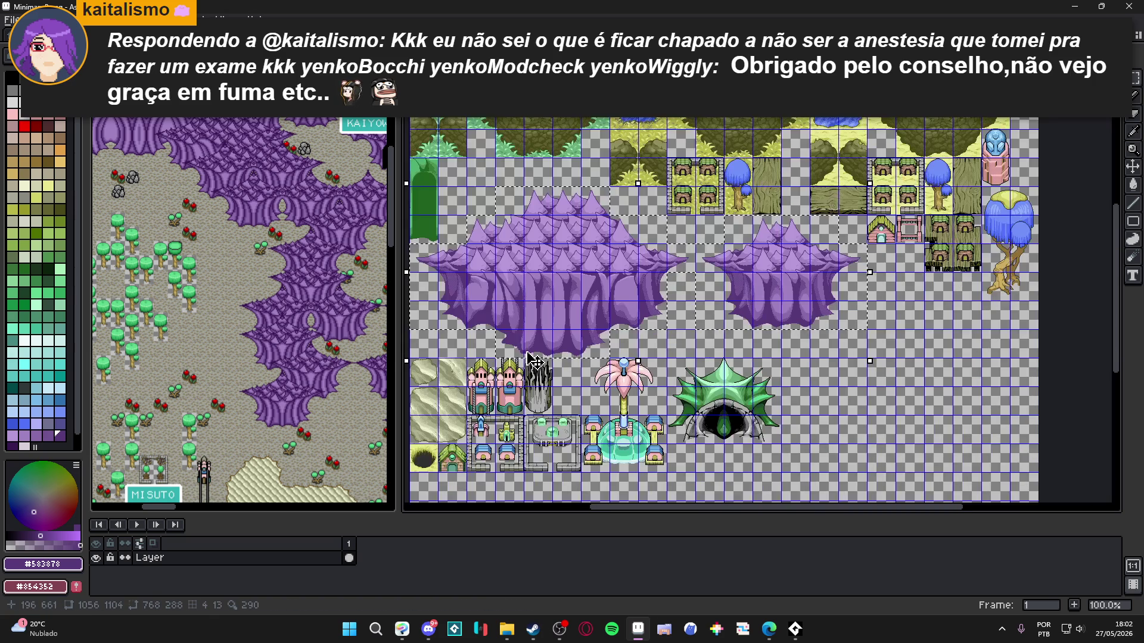
scroll(659, 294, "up", 3)
scroll(655, 295, "down", 2)
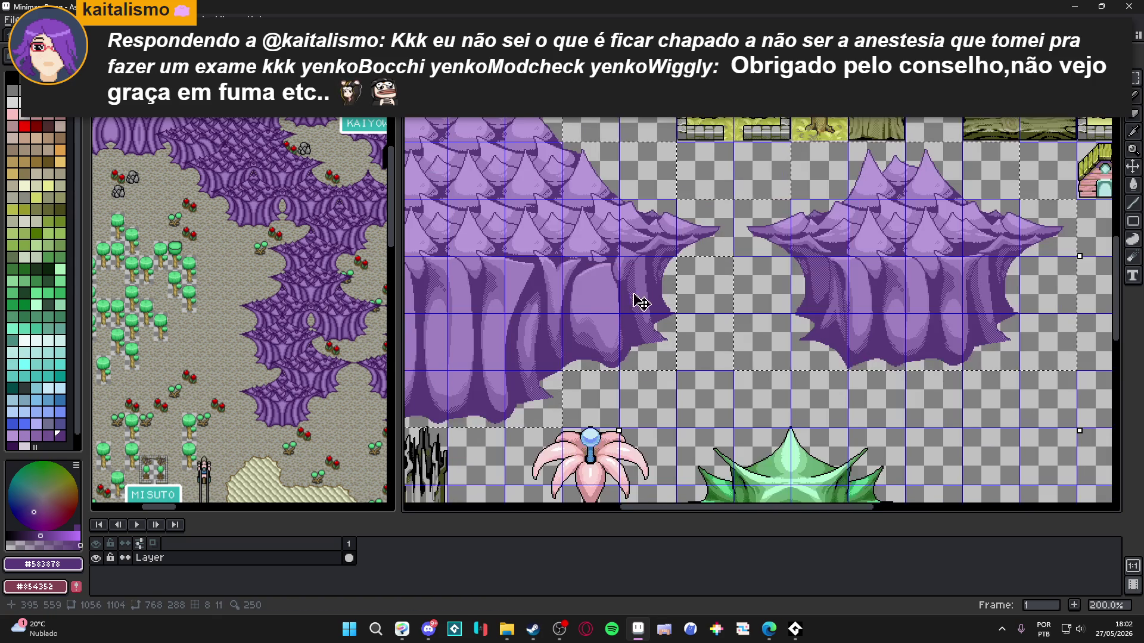
left_click_drag(565, 308, 584, 317)
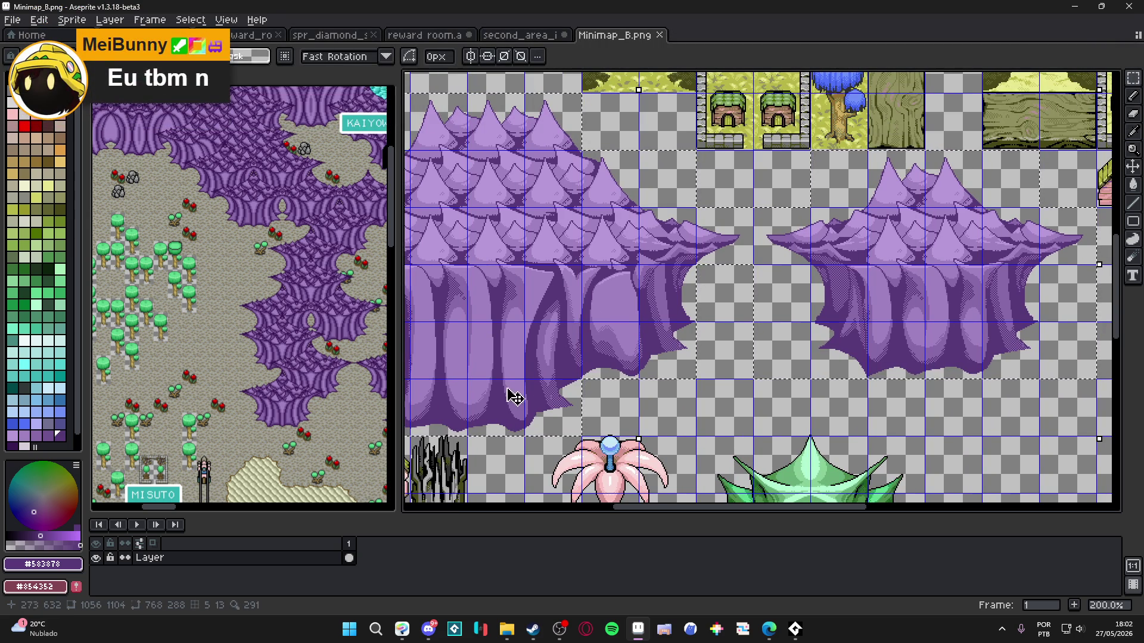
left_click_drag(511, 396, 579, 379)
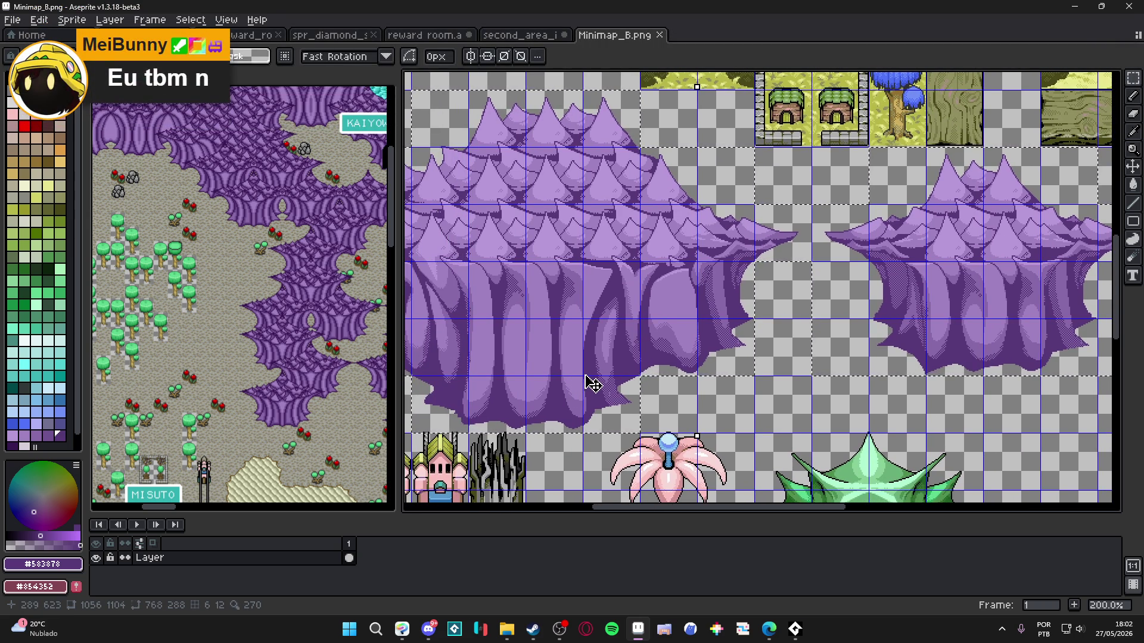
scroll(592, 384, "down", 1)
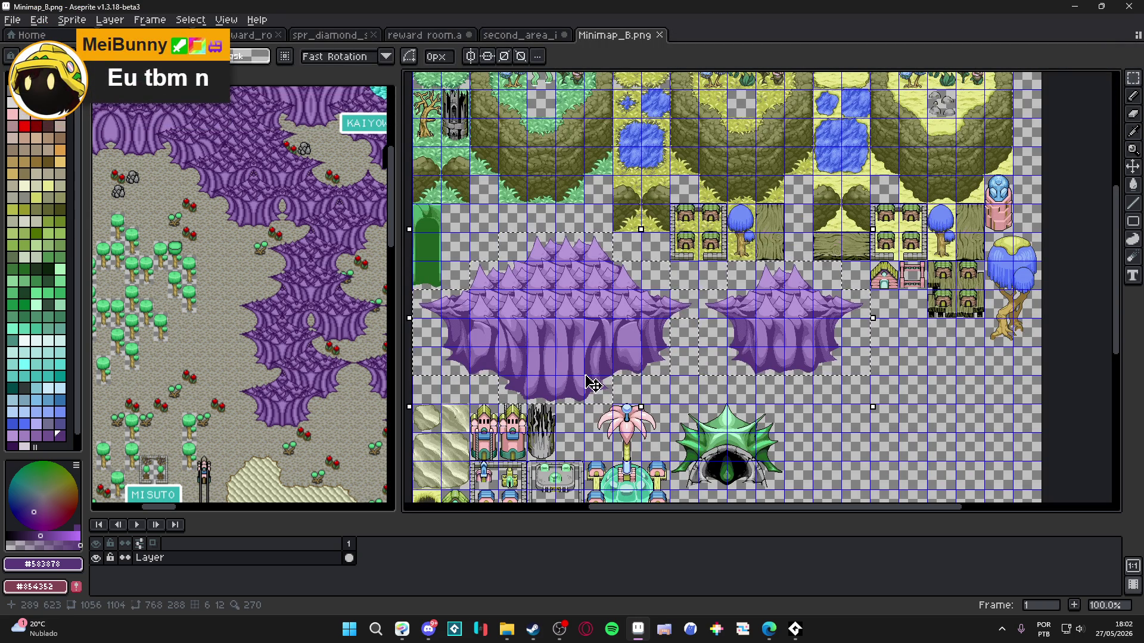
mouse_move(163, 427)
left_mouse_down()
mouse_move(245, 336)
mouse_move(267, 268)
left_mouse_up()
Step: At 200% zoom, marquee-select the 48x96 column of green arch tiles at the left edge
scroll(294, 341, "down", 5)
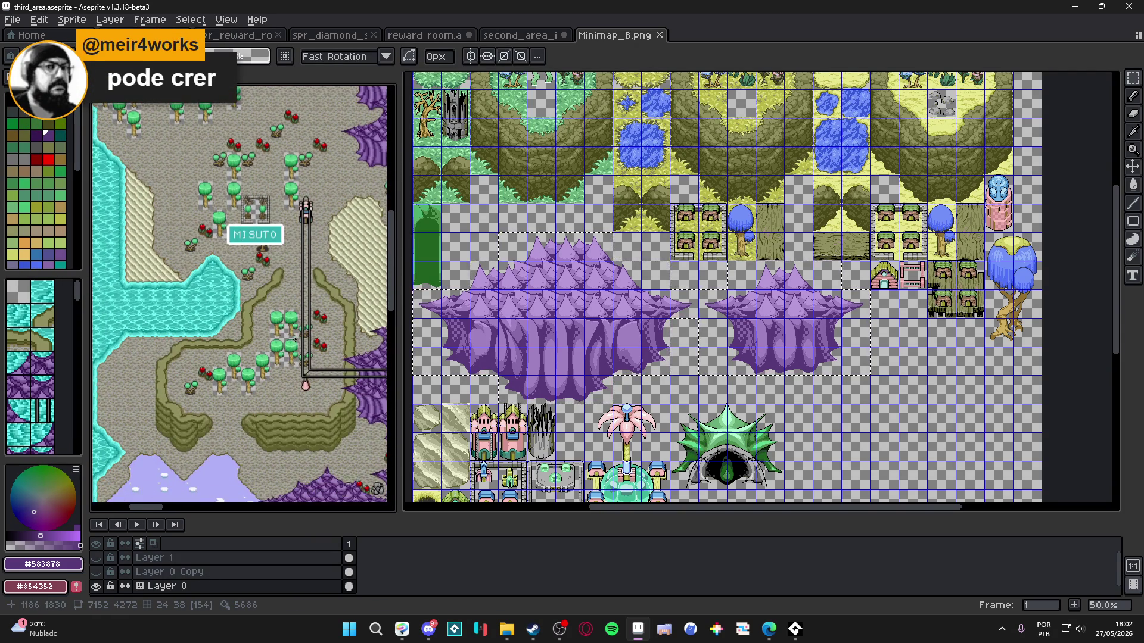
scroll(566, 343, "up", 1)
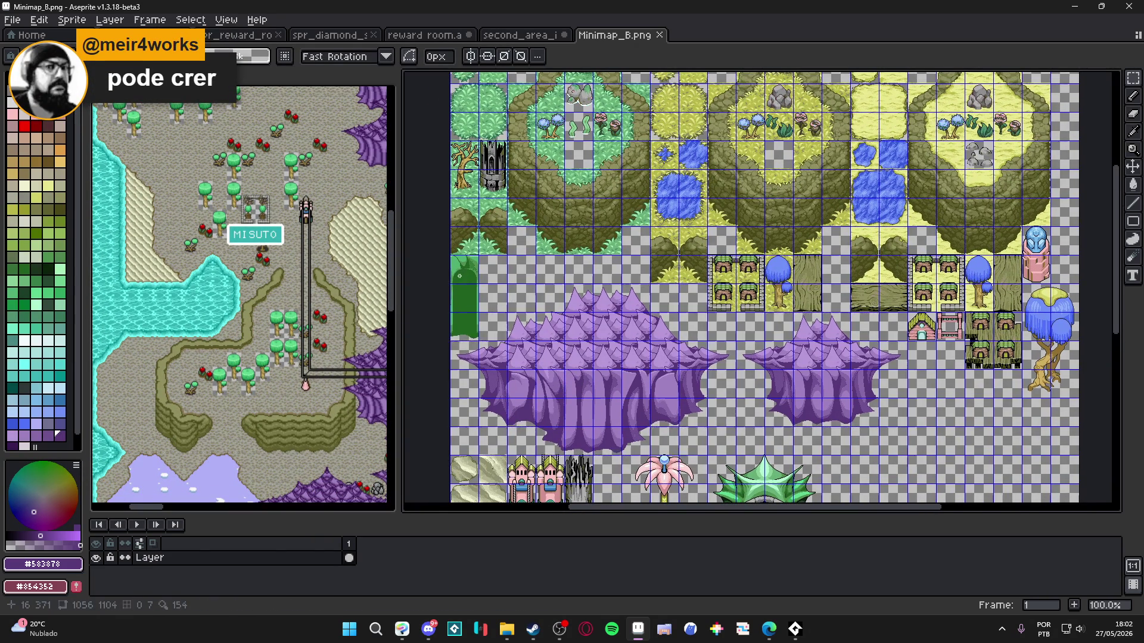
scroll(470, 271, "up", 1)
key("m")
left_click_drag(467, 255, 467, 333)
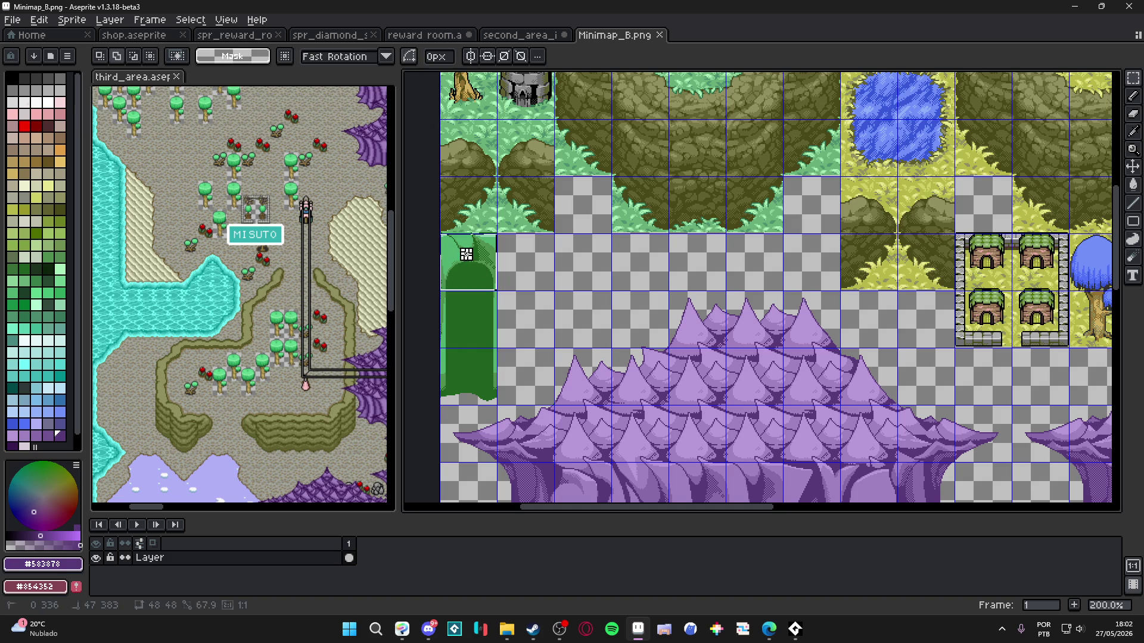
key("alt+Tab")
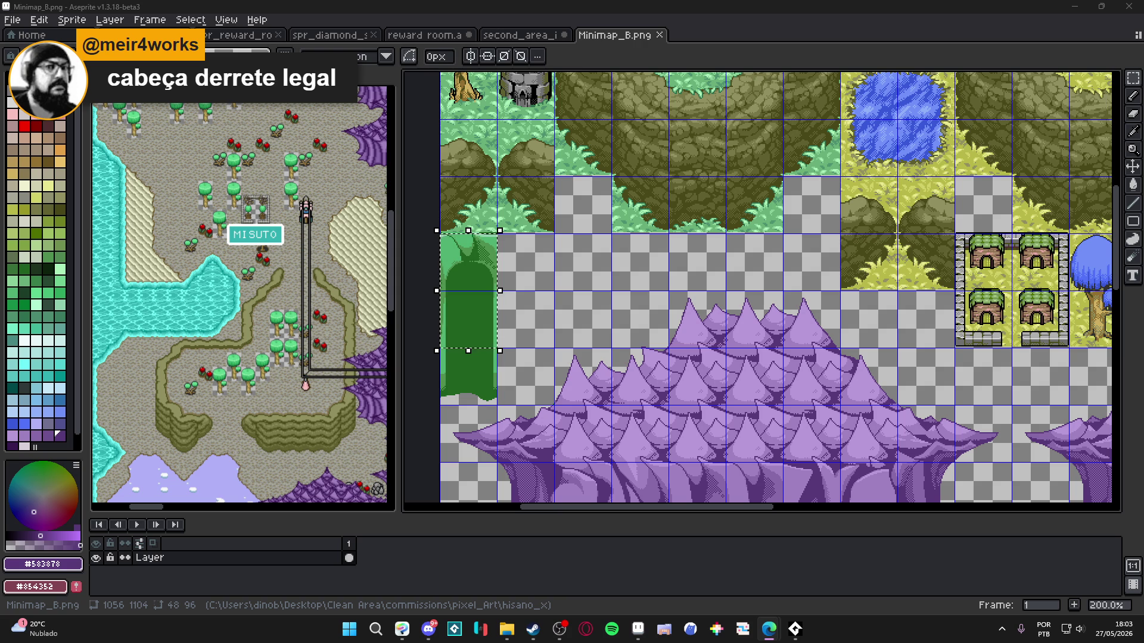
Step: Extend the selection to 48x144 and fill the dark-green arch with dark purple
left_click_drag(488, 364, 502, 411)
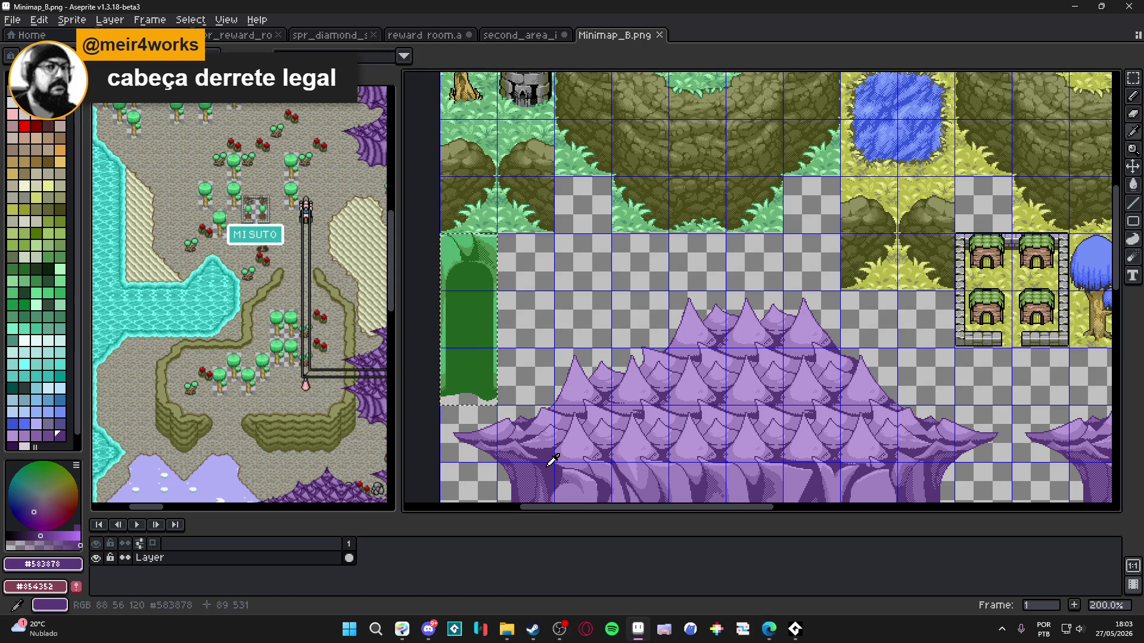
key("g")
left_click(477, 391)
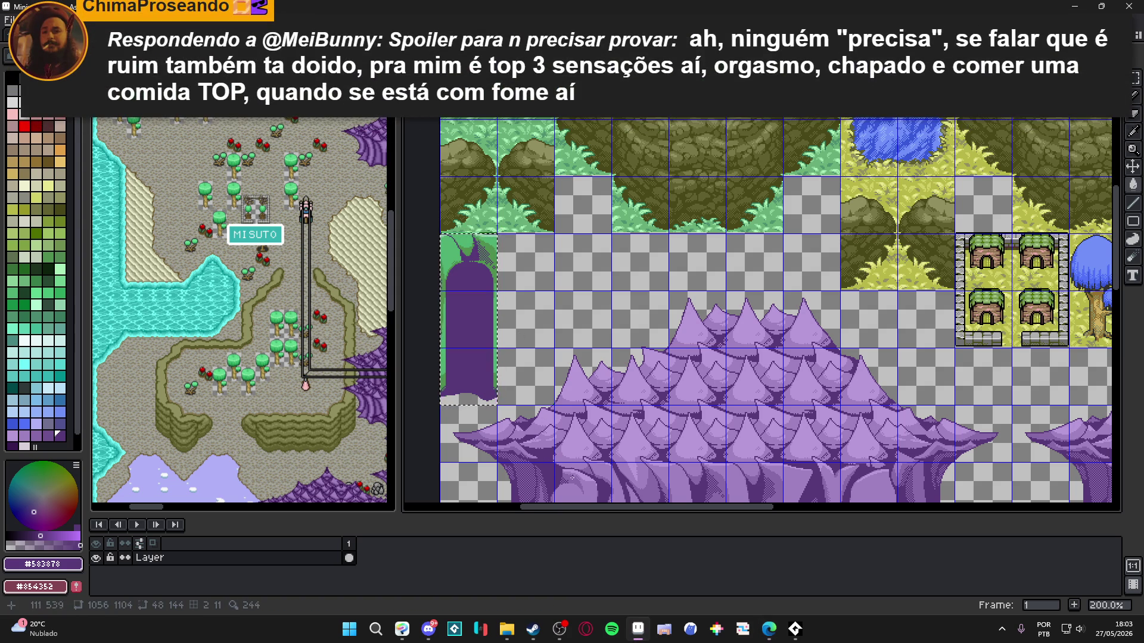
Step: Pick lighter purples, including the lightest from the arch top, to recolour the arch rim
scroll(547, 468, "up", 1)
scroll(565, 458, "down", 1)
scroll(612, 438, "up", 1)
scroll(611, 438, "down", 1)
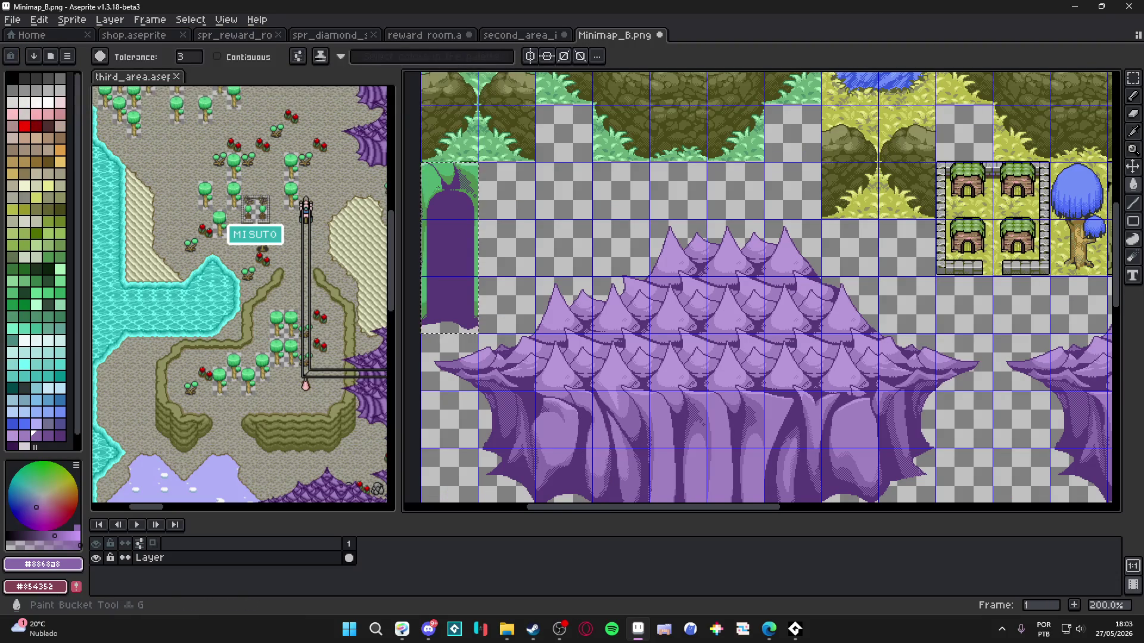
scroll(466, 242, "up", 1)
scroll(594, 439, "down", 1)
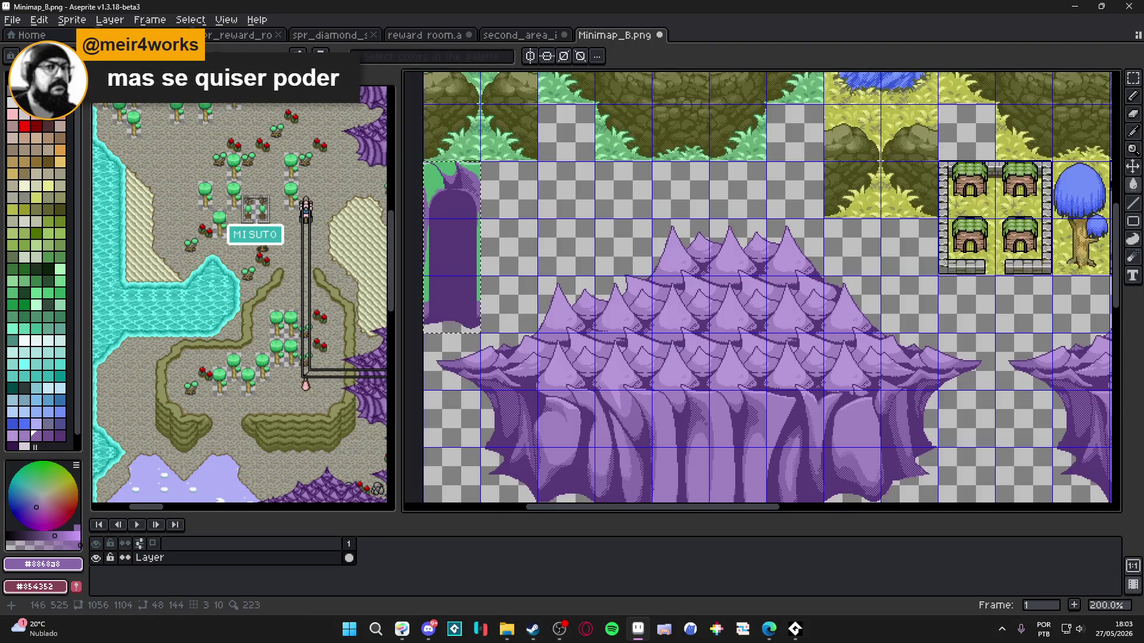
left_click(450, 189, "alt")
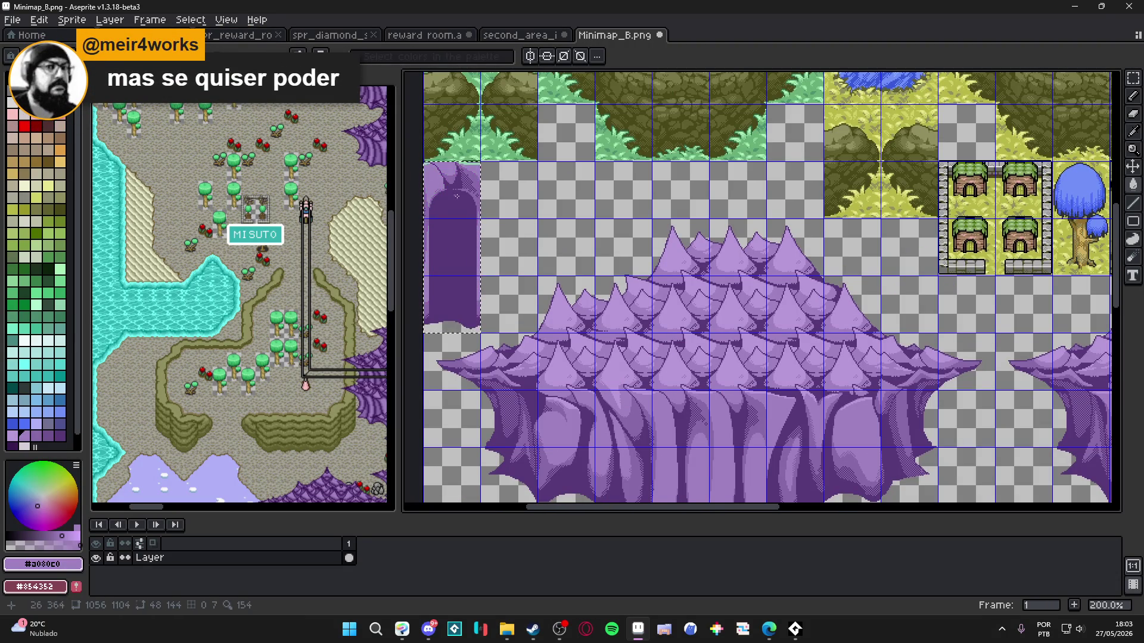
left_click(472, 163, "alt")
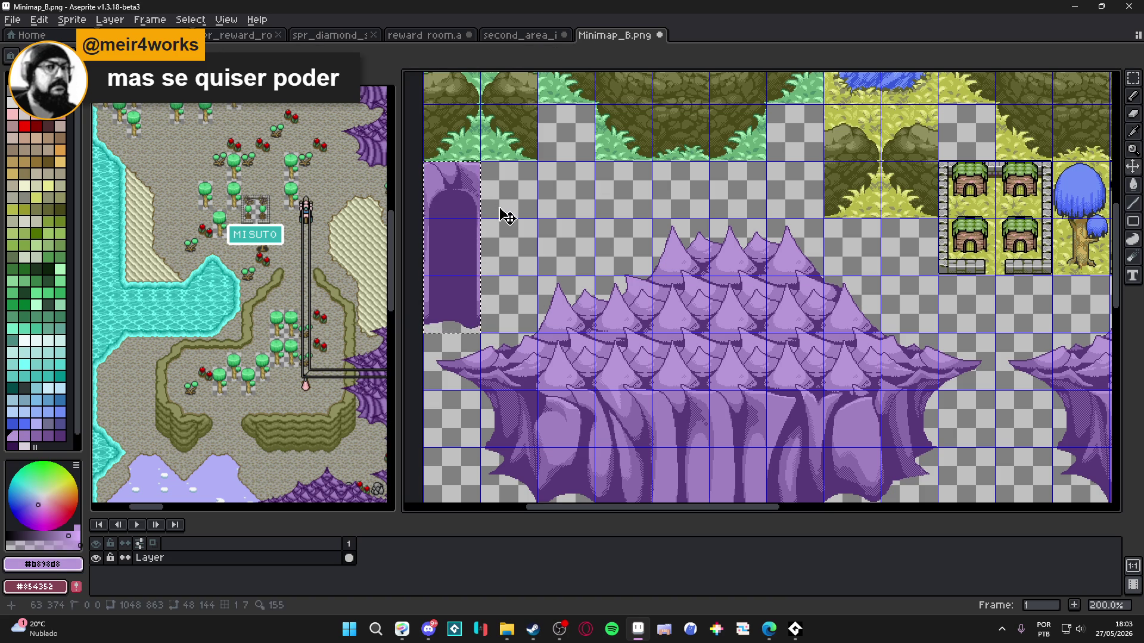
scroll(493, 245, "down", 1)
scroll(619, 274, "down", 2)
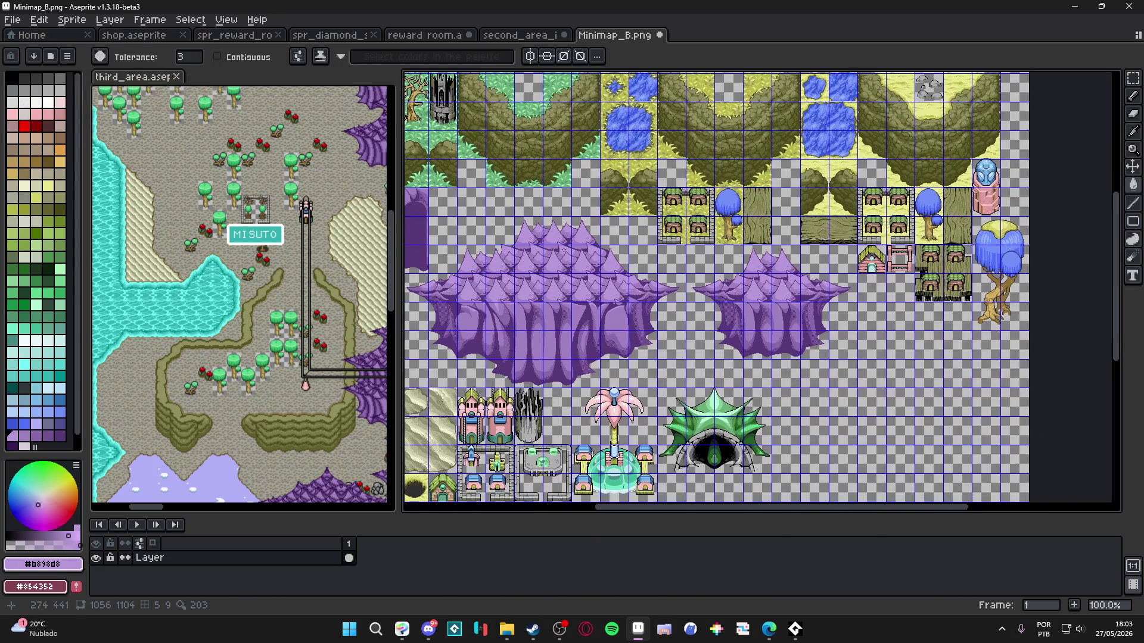
Step: Save Minimap_B.png, then view the shared image in the browser
key("ctrl+s")
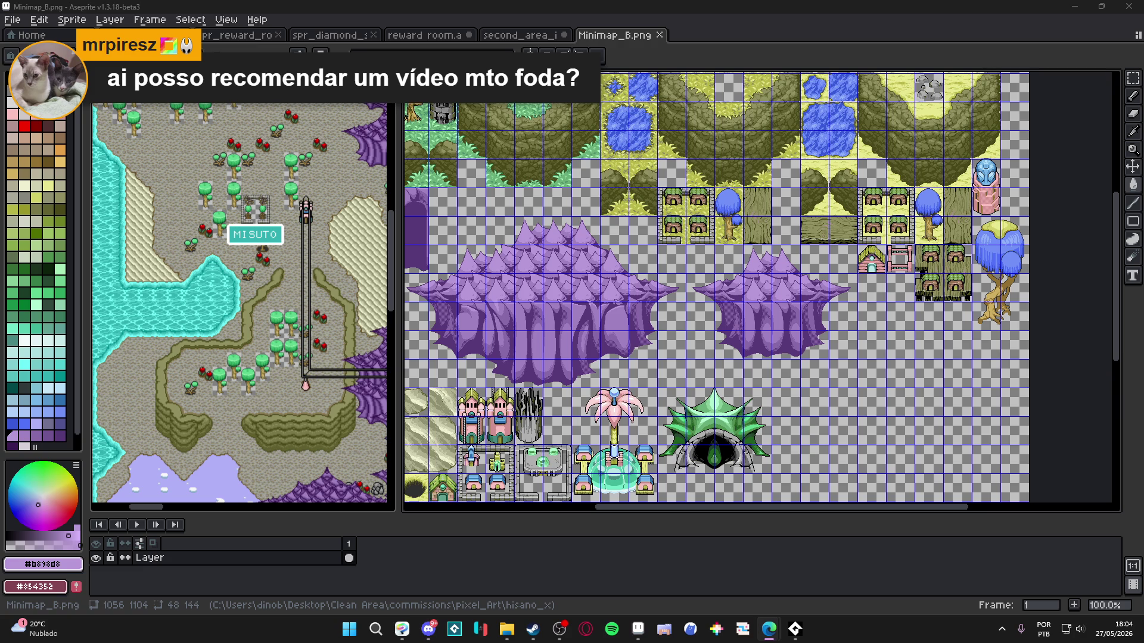
left_click(768, 629)
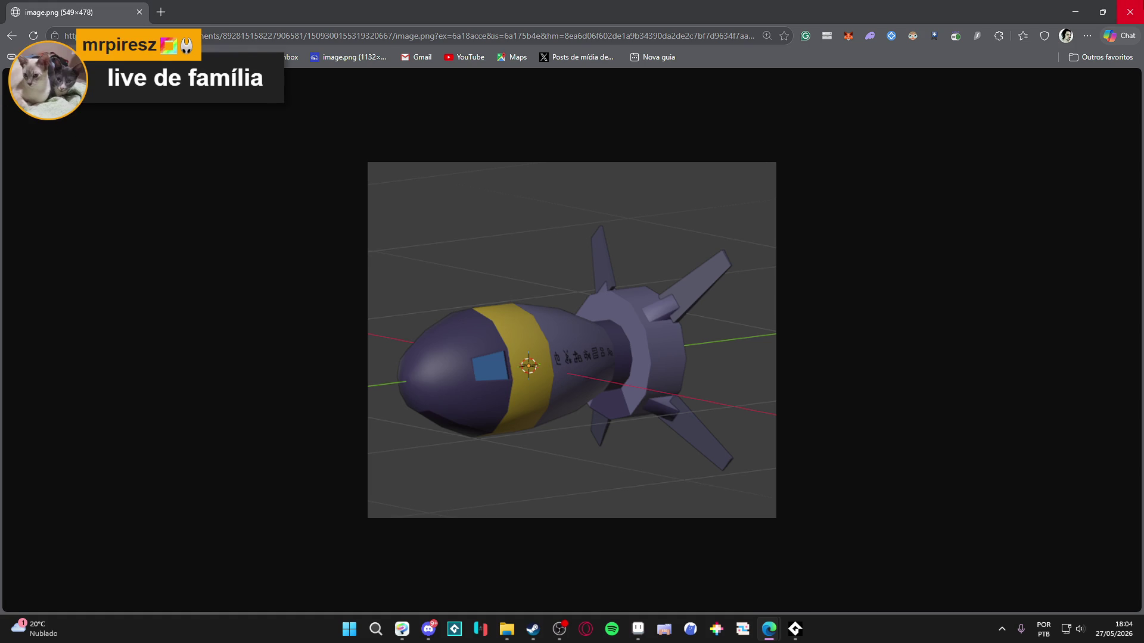
left_click(1130, 9)
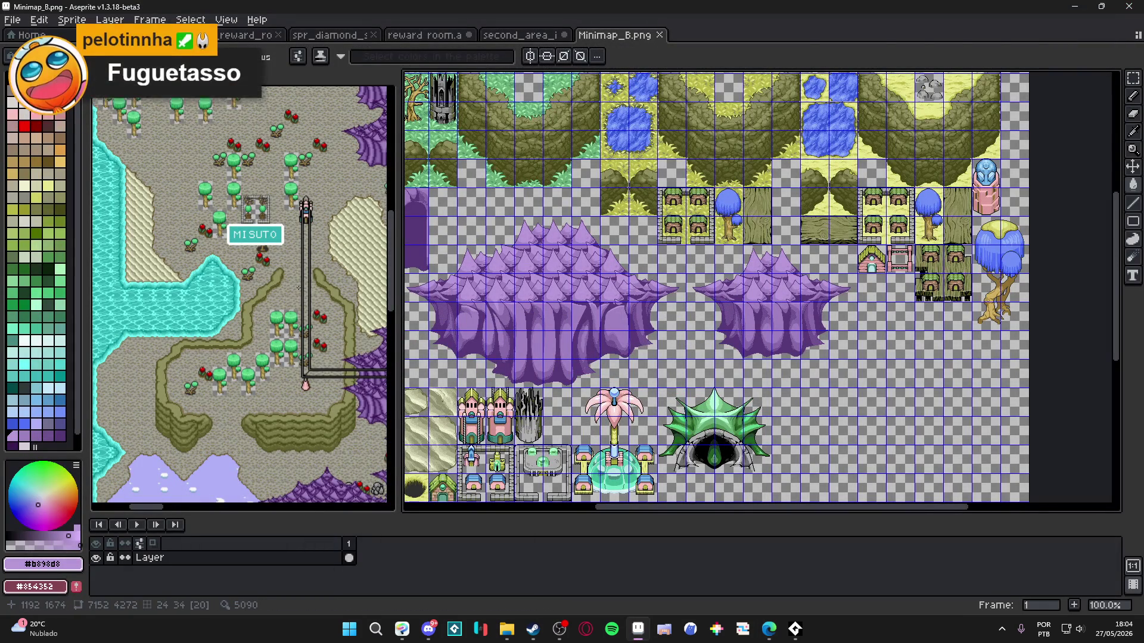
Step: Marquee-select the right-hand island and pond tiles, adding neighbouring tiles with further drags
scroll(322, 282, "up", 2)
scroll(323, 282, "down", 3)
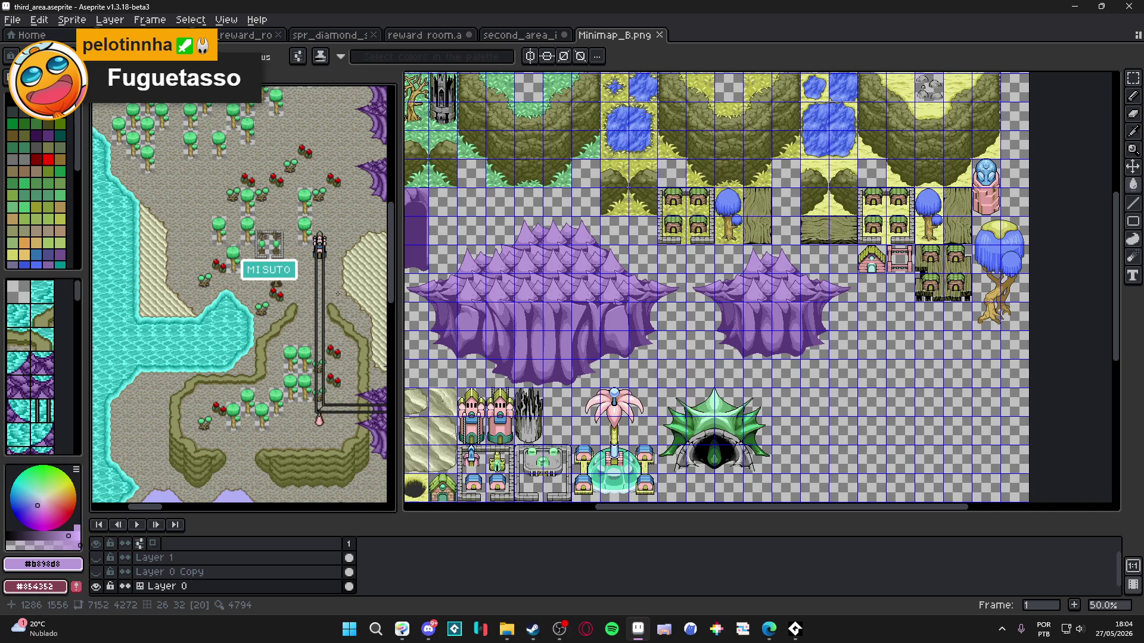
scroll(645, 277, "down", 3)
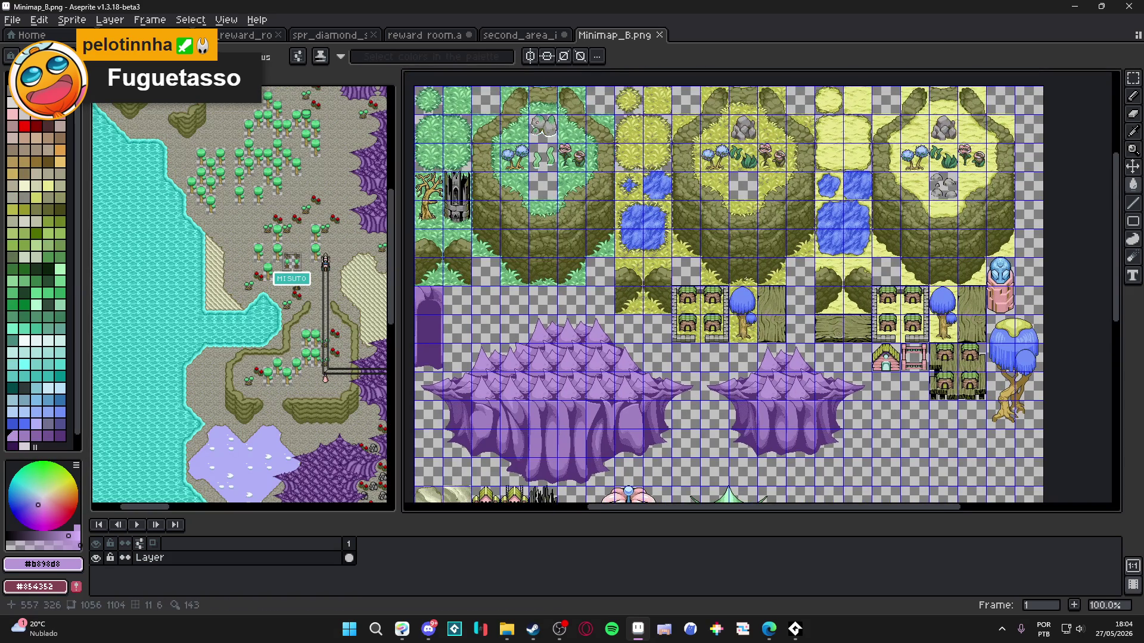
scroll(739, 194, "up", 3)
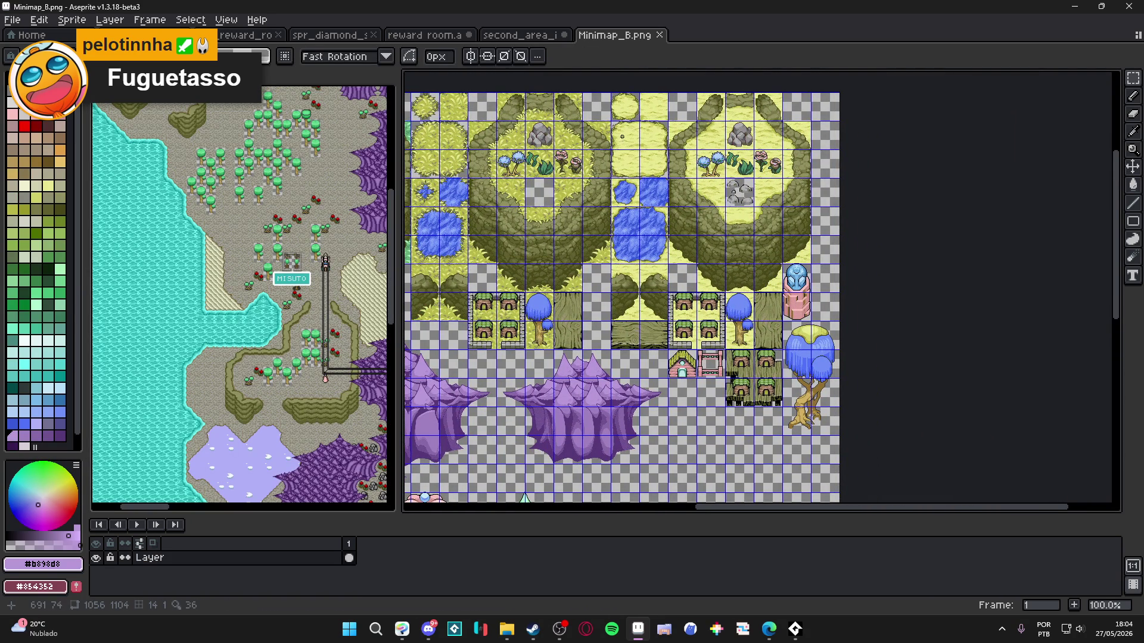
mouse_move(616, 111)
left_mouse_down()
mouse_move(658, 140)
mouse_move(745, 280)
mouse_move(718, 280)
mouse_move(829, 352)
mouse_move(751, 348)
left_mouse_up()
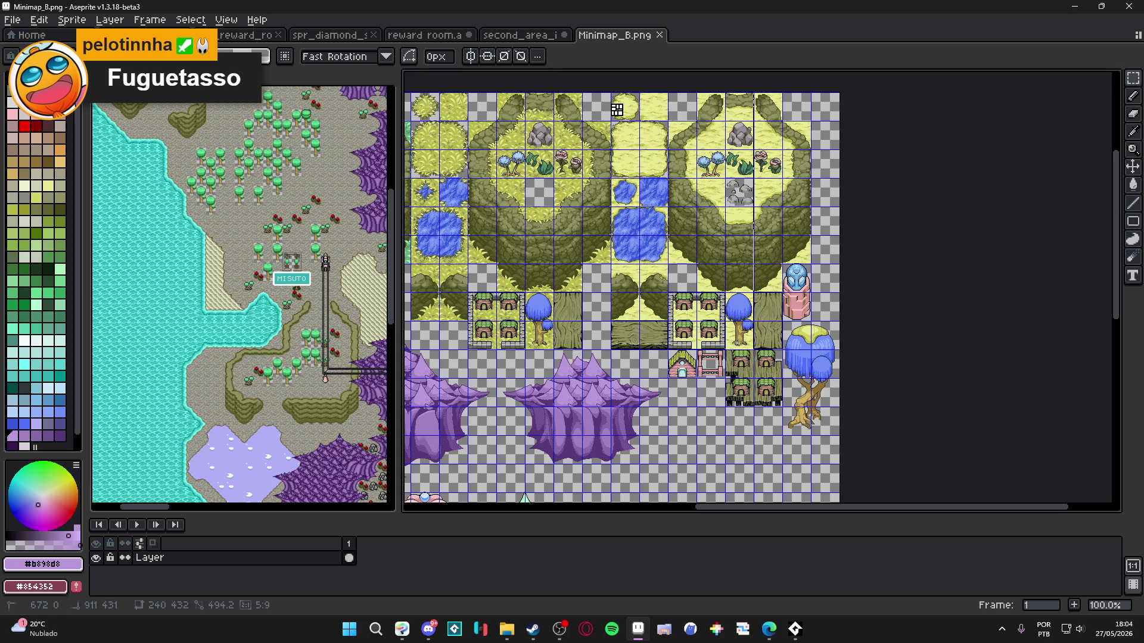
left_click_drag(801, 247, 736, 148)
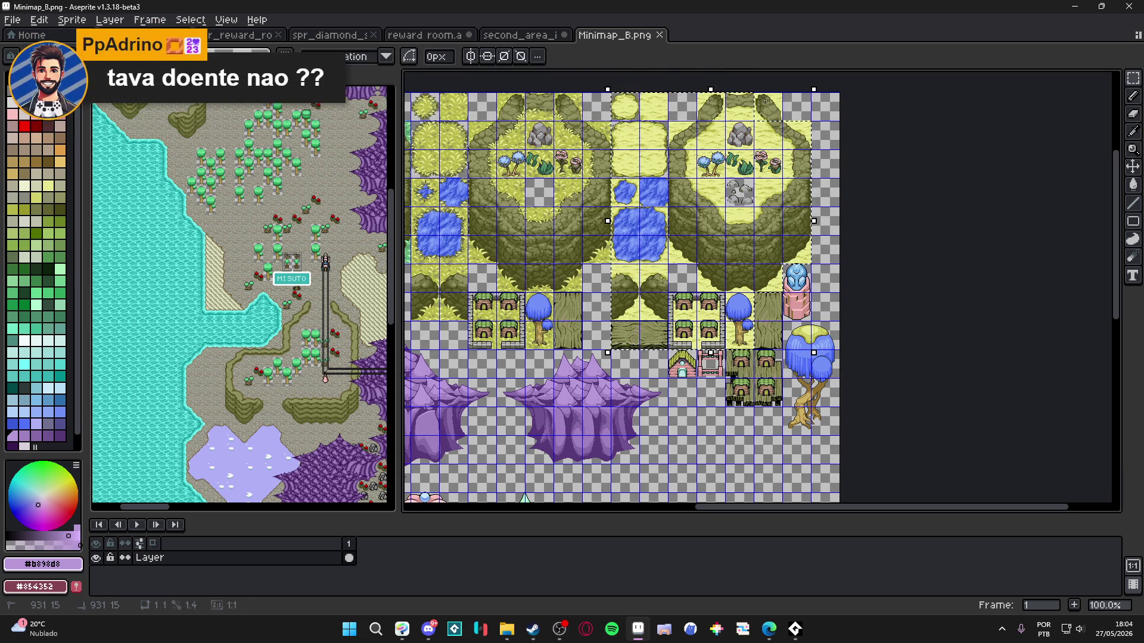
left_click_drag(529, 229, 595, 238)
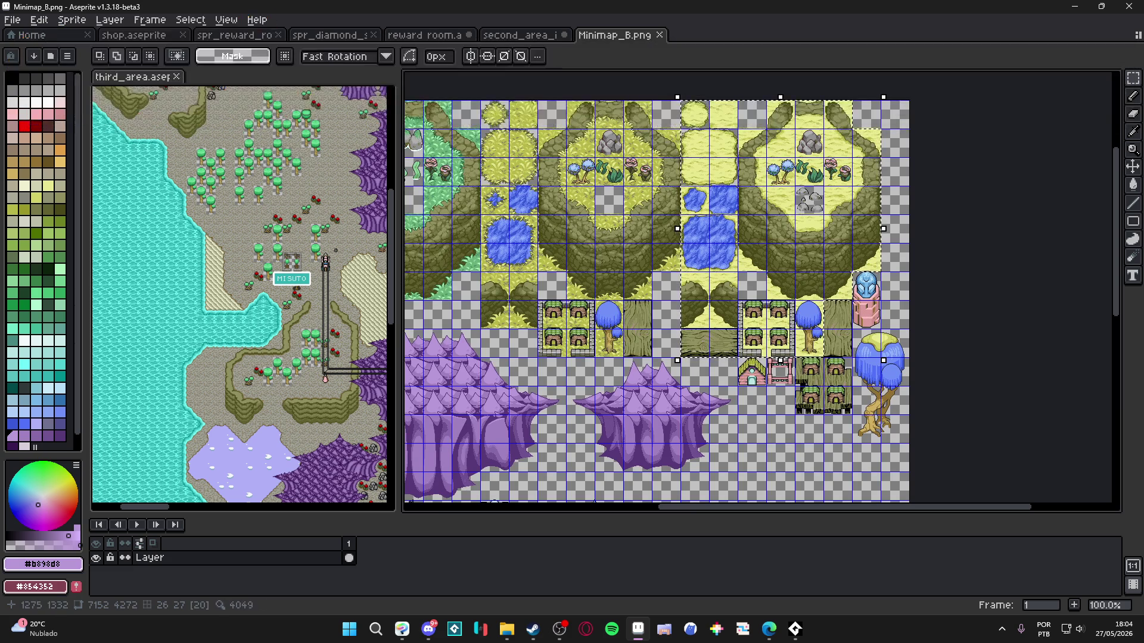
Step: Replace the selected tiles' pale yellow grass with the grey dirt colour from third_area
scroll(691, 181, "up", 1)
left_click(282, 240)
scroll(635, 190, "up", 4)
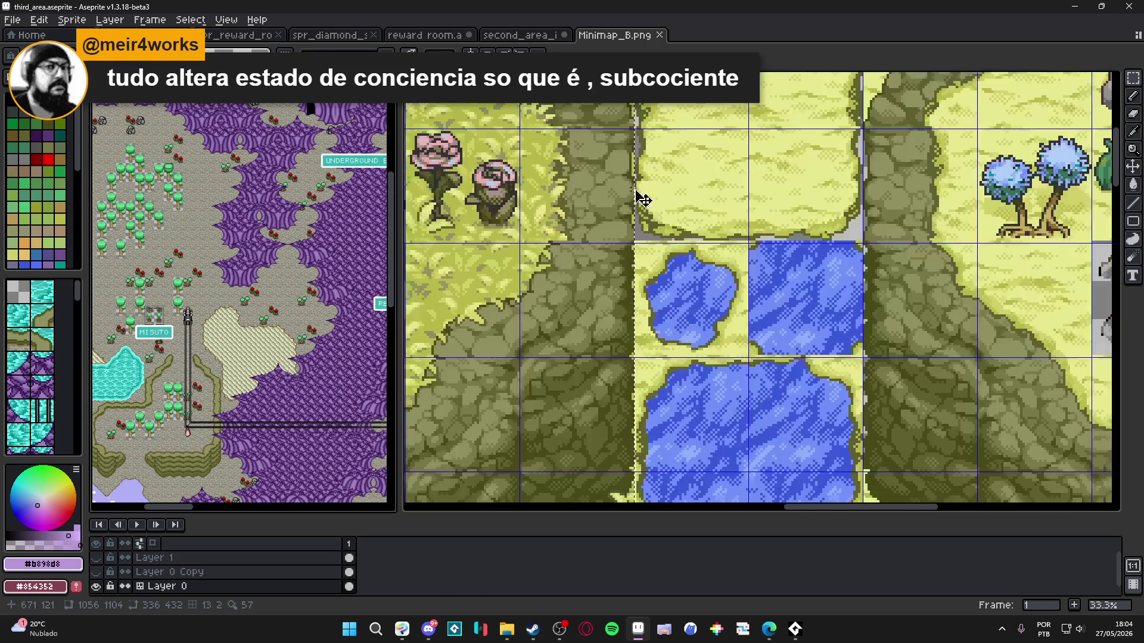
left_click(671, 199)
scroll(314, 295, "up", 5)
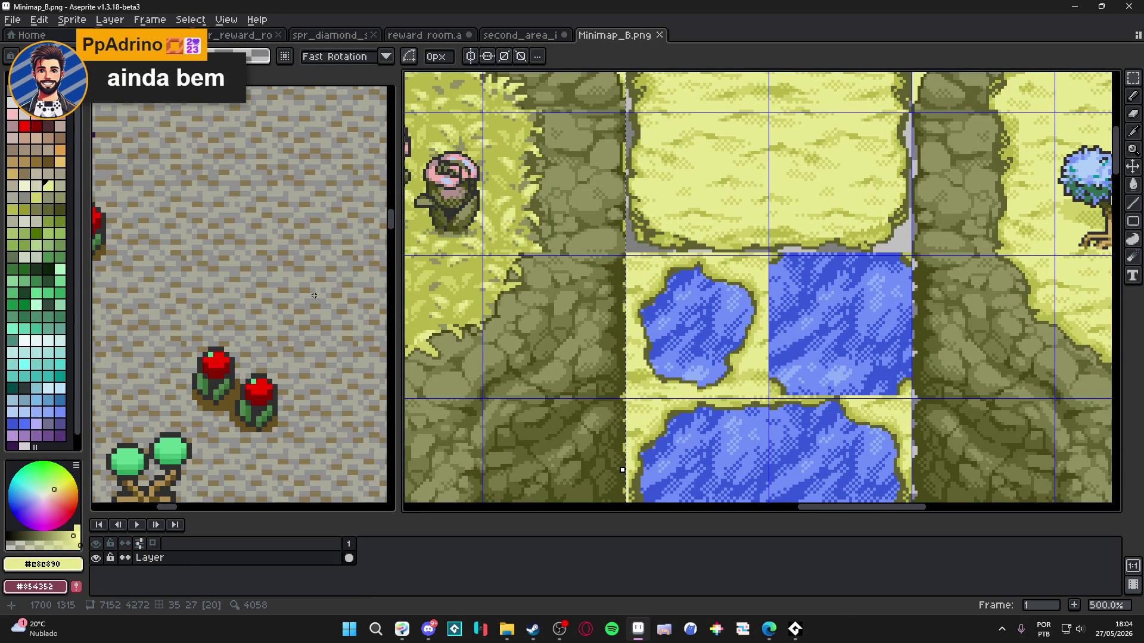
left_click(320, 289)
left_click(613, 224)
key("shift+r")
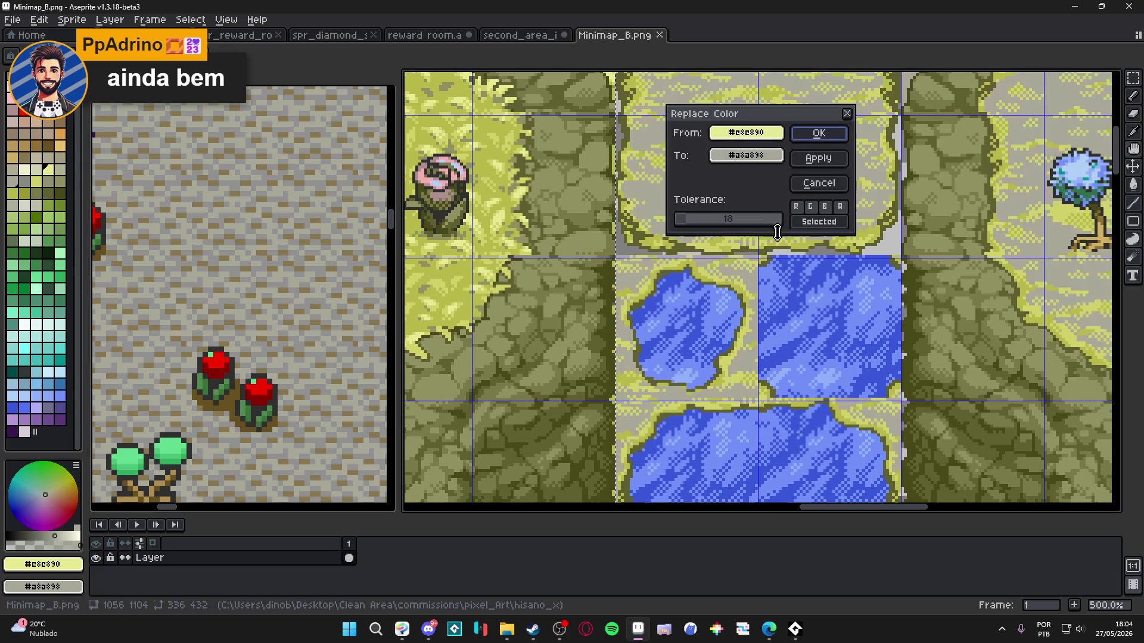
left_click(824, 130)
Step: Replace the mid yellow grass colour with the reference grey as well
scroll(699, 217, "up", 1)
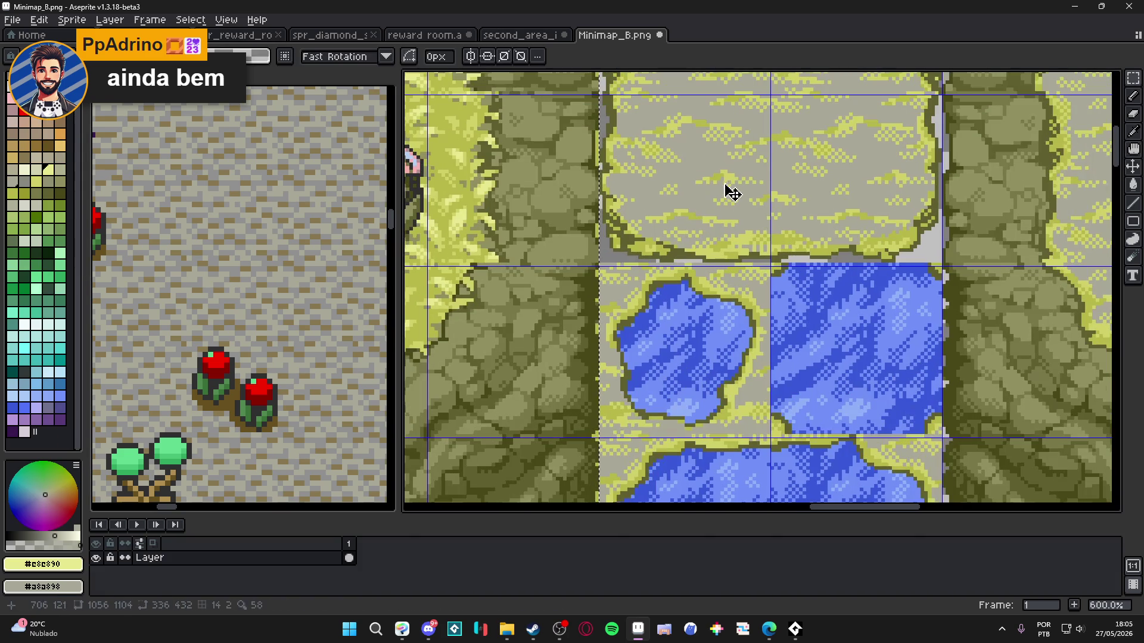
key("i")
left_click(707, 190)
scroll(324, 294, "up", 1)
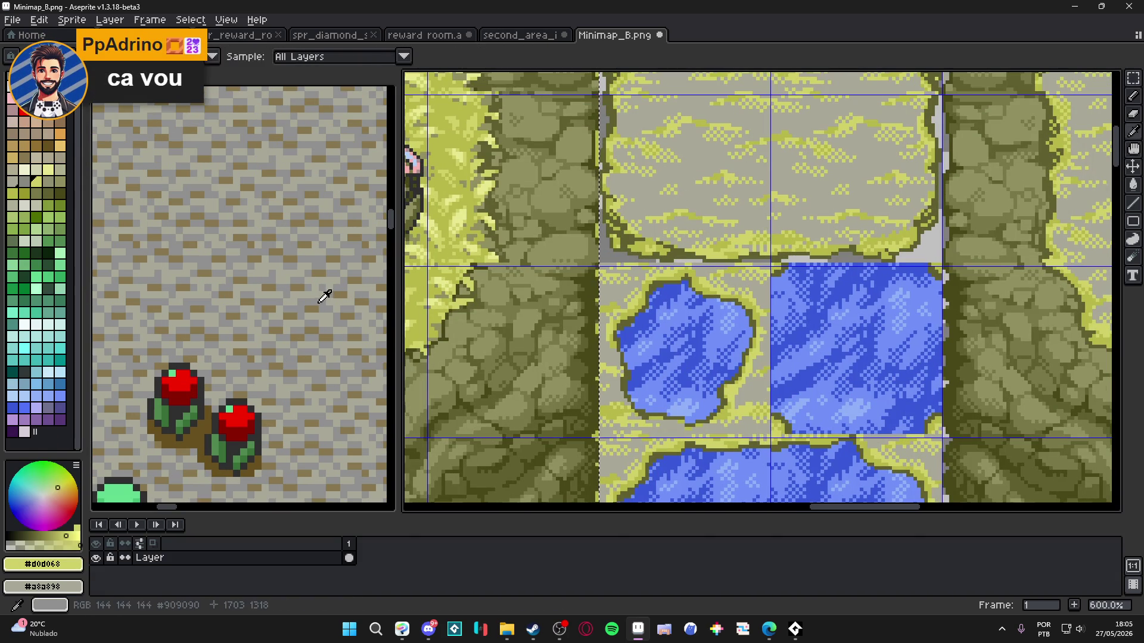
right_click(324, 293)
left_click(656, 255)
key("shift+r")
left_click(840, 132)
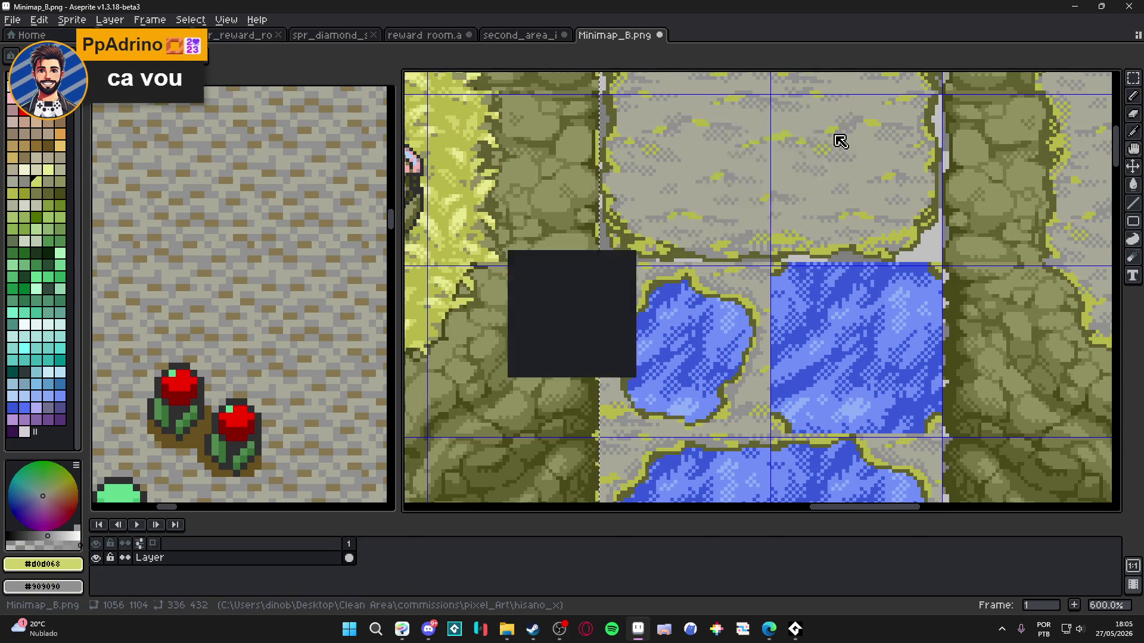
Step: Replace the dark yellow-green edging #b8b848 with brown #887850 from the reference map
scroll(643, 248, "up", 1)
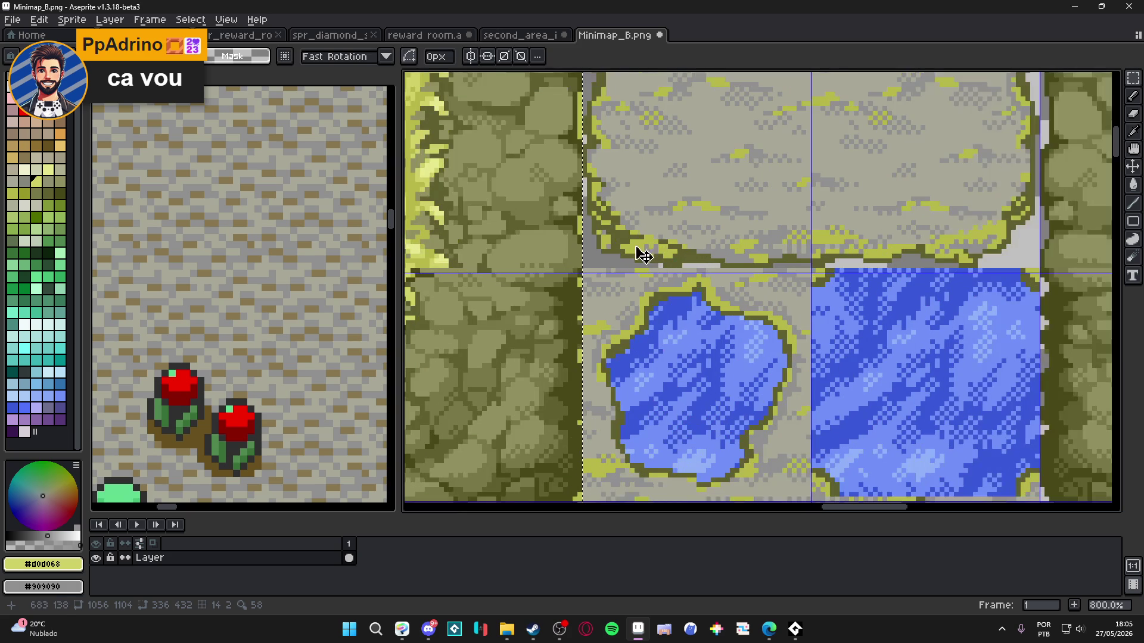
left_click(640, 240, "alt")
right_click(312, 300, "alt")
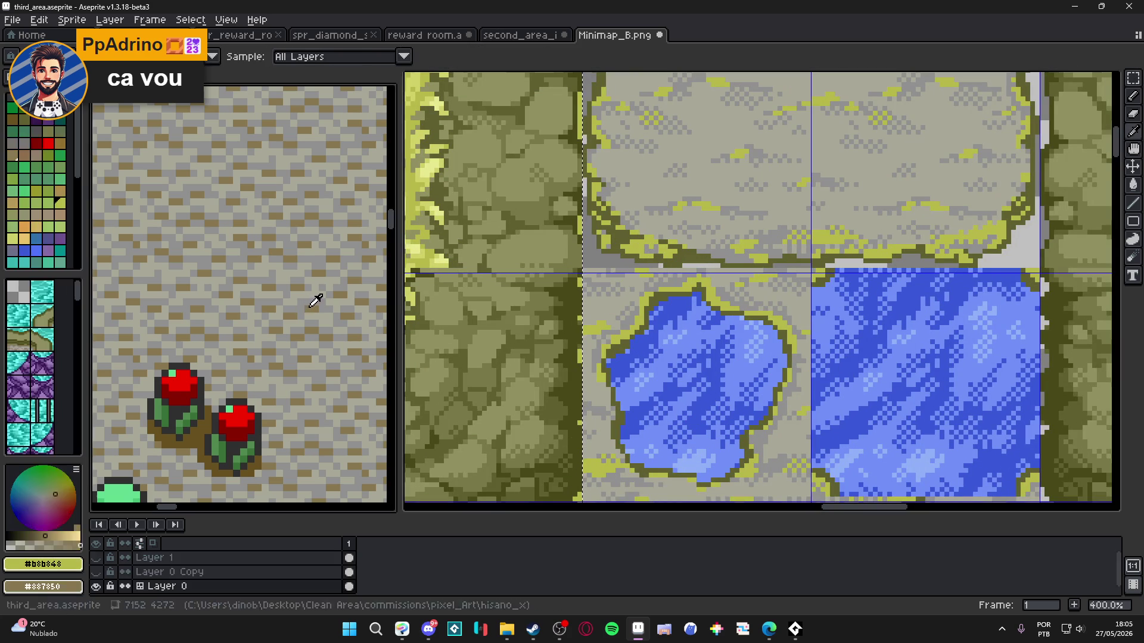
key("shift+r")
left_click(801, 183)
left_click(646, 256)
left_click(357, 311, "alt")
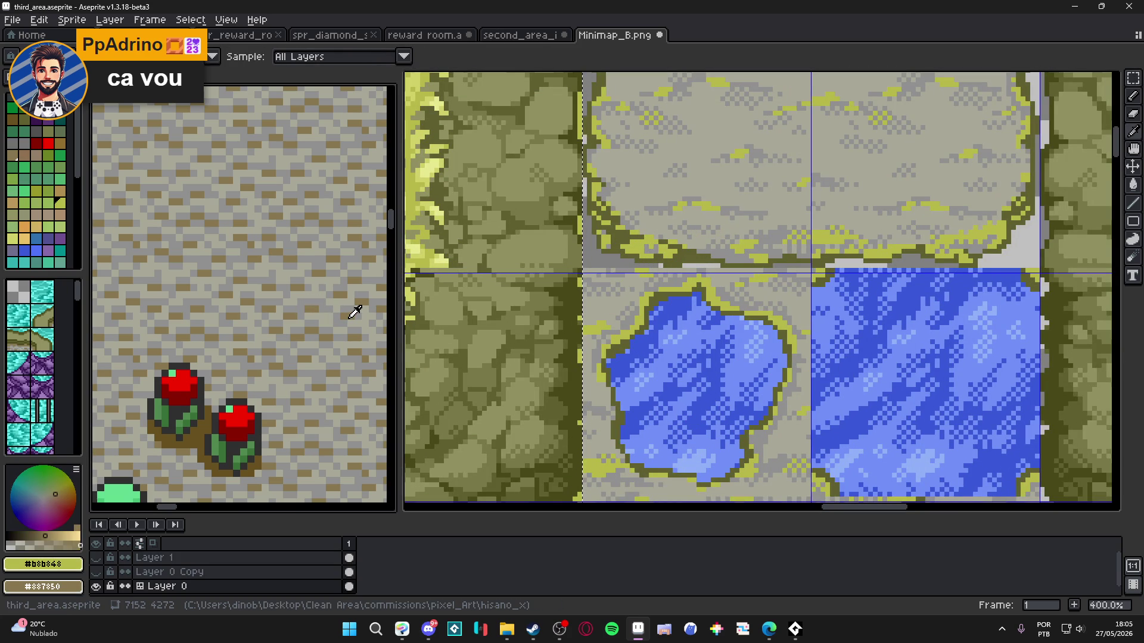
left_click(635, 266)
key("shift+r")
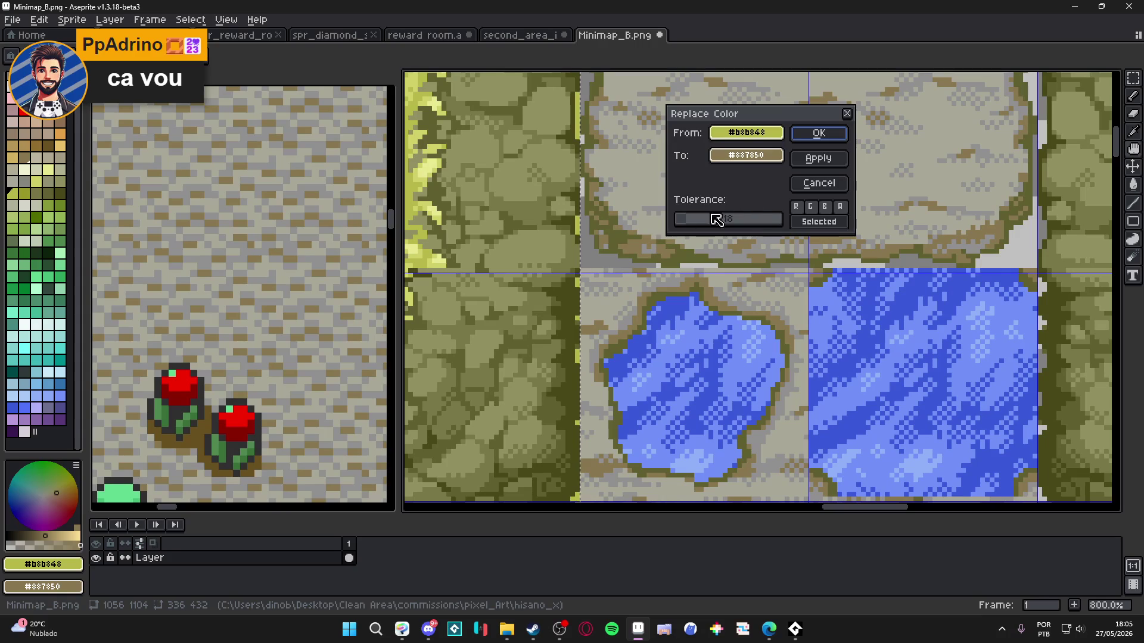
left_click(801, 145)
scroll(755, 201, "down", 5)
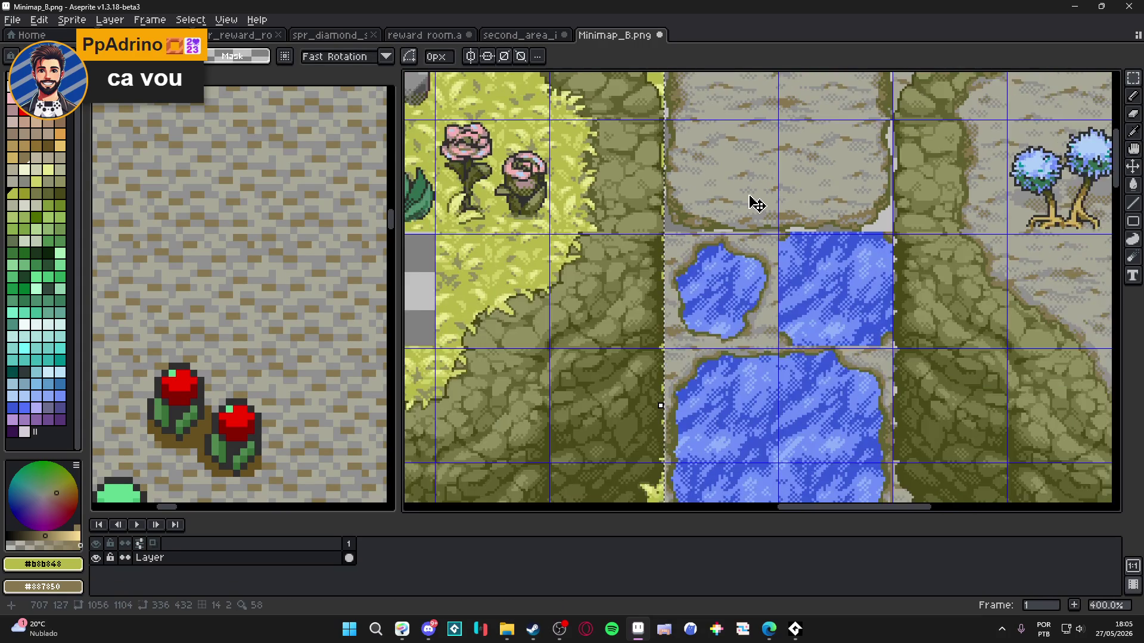
scroll(755, 203, "down", 1)
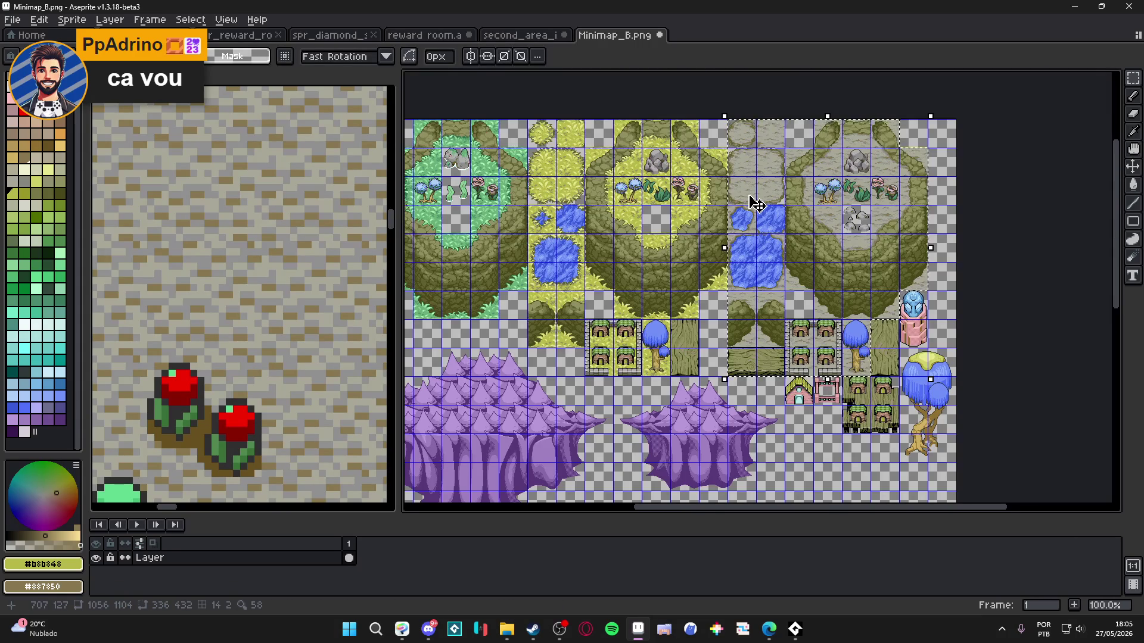
scroll(755, 203, "up", 1)
scroll(756, 202, "down", 1)
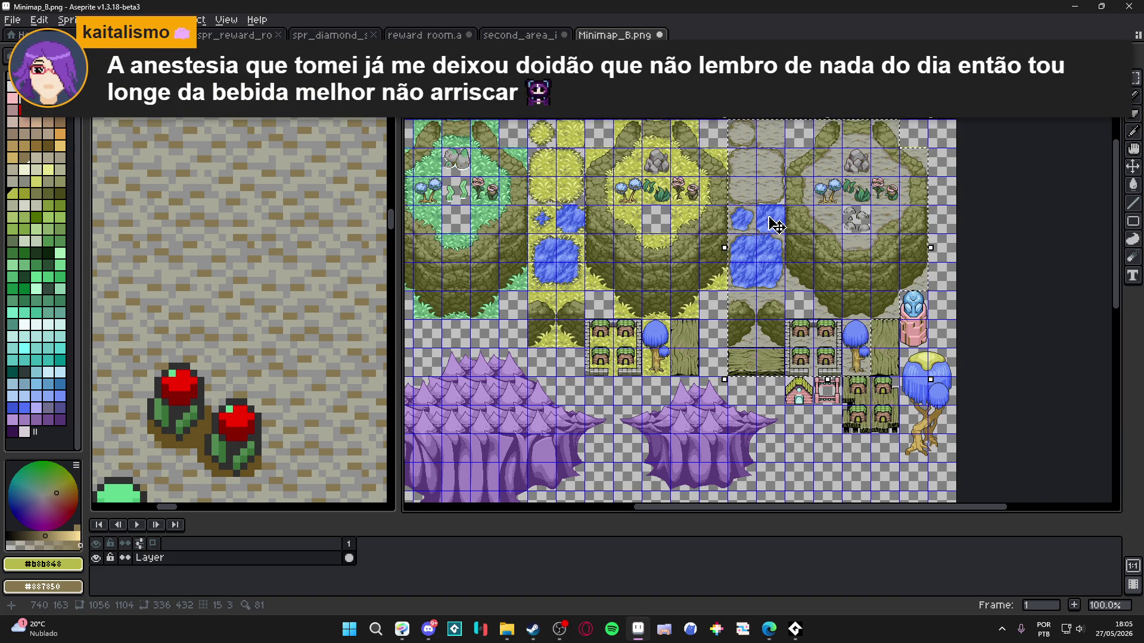
scroll(777, 225, "up", 1)
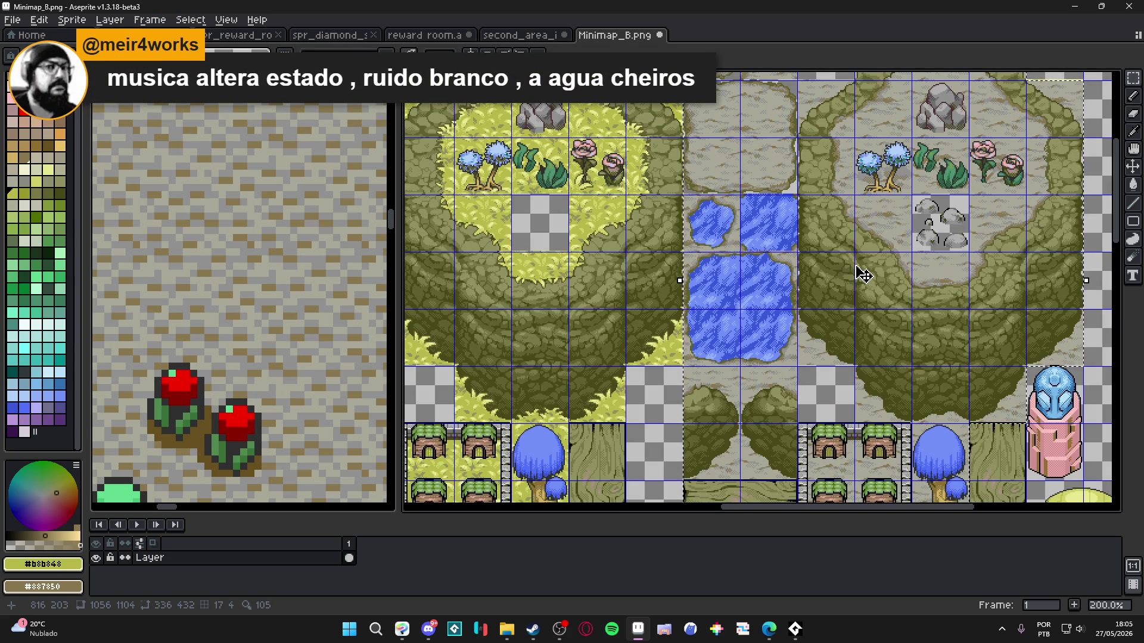
scroll(528, 276, "up", 1)
scroll(532, 278, "down", 1)
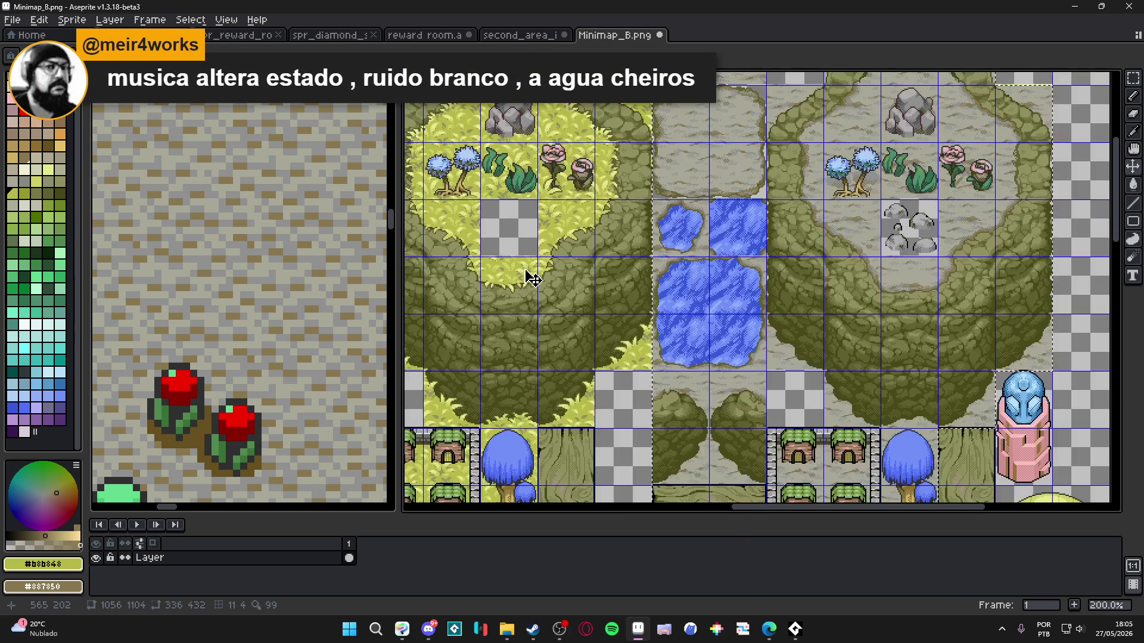
scroll(627, 146, "up", 1)
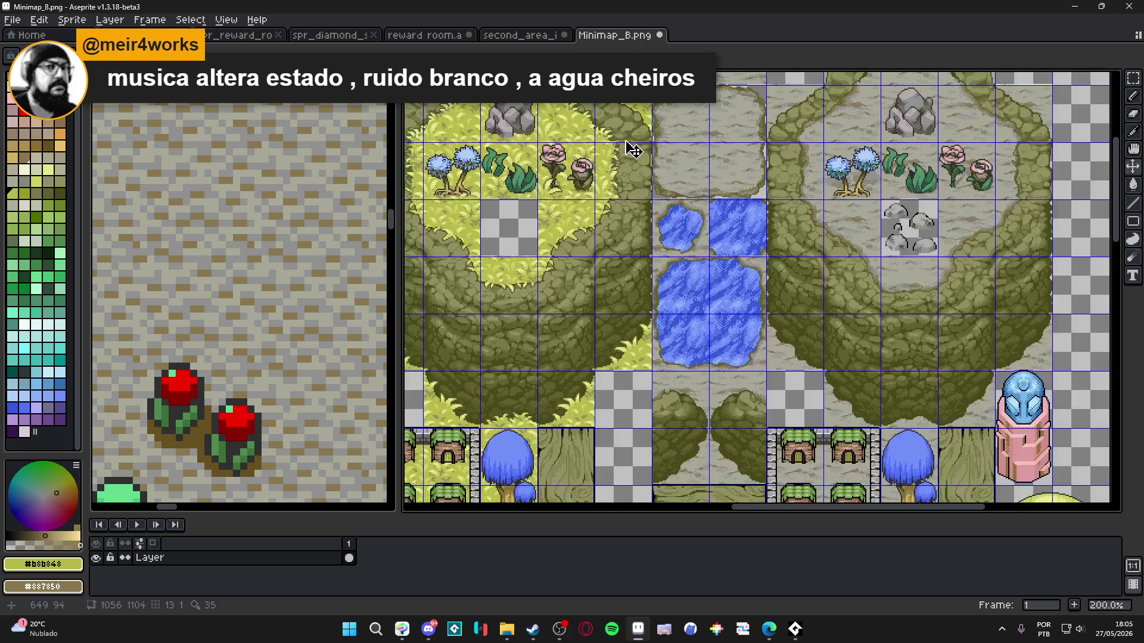
scroll(643, 178, "down", 1)
scroll(697, 239, "up", 2)
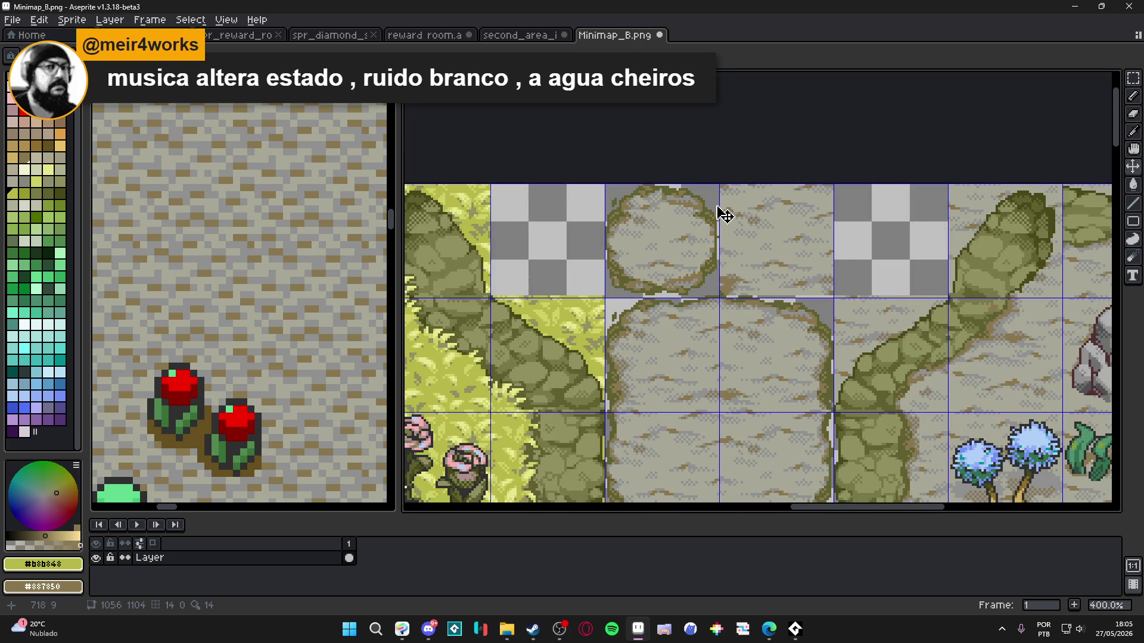
scroll(768, 232, "up", 1)
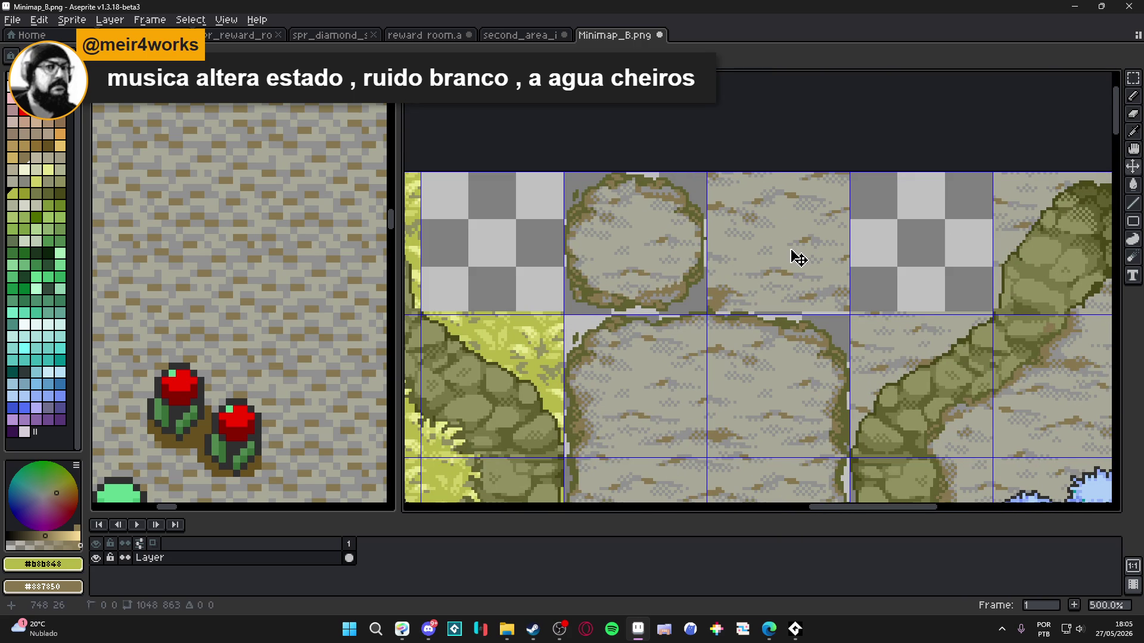
scroll(800, 262, "down", 4)
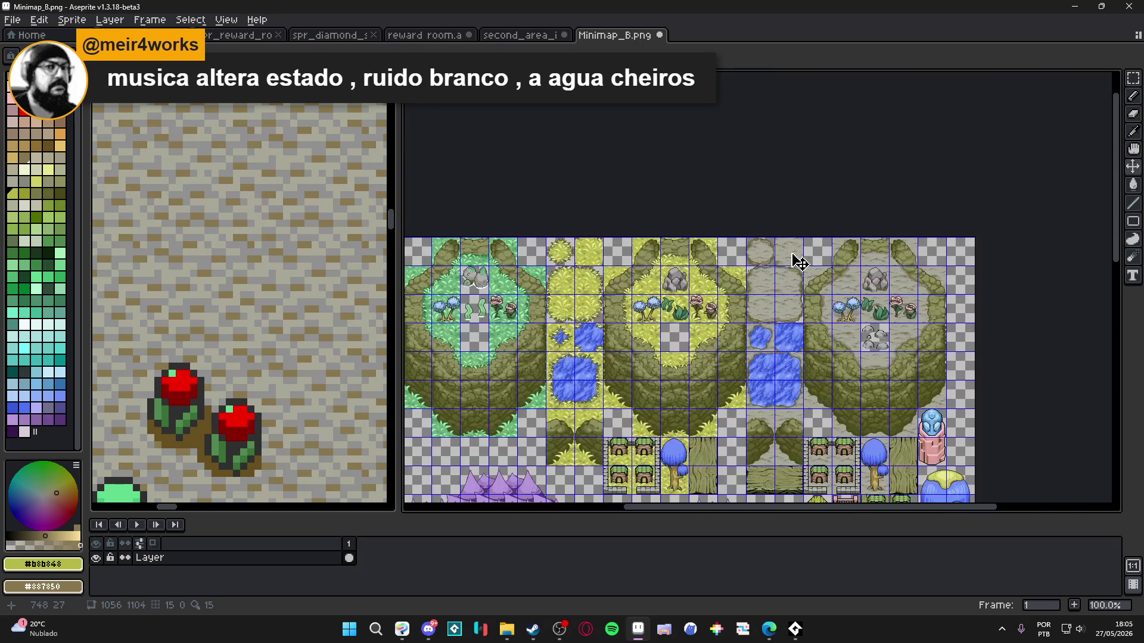
scroll(928, 308, "up", 1)
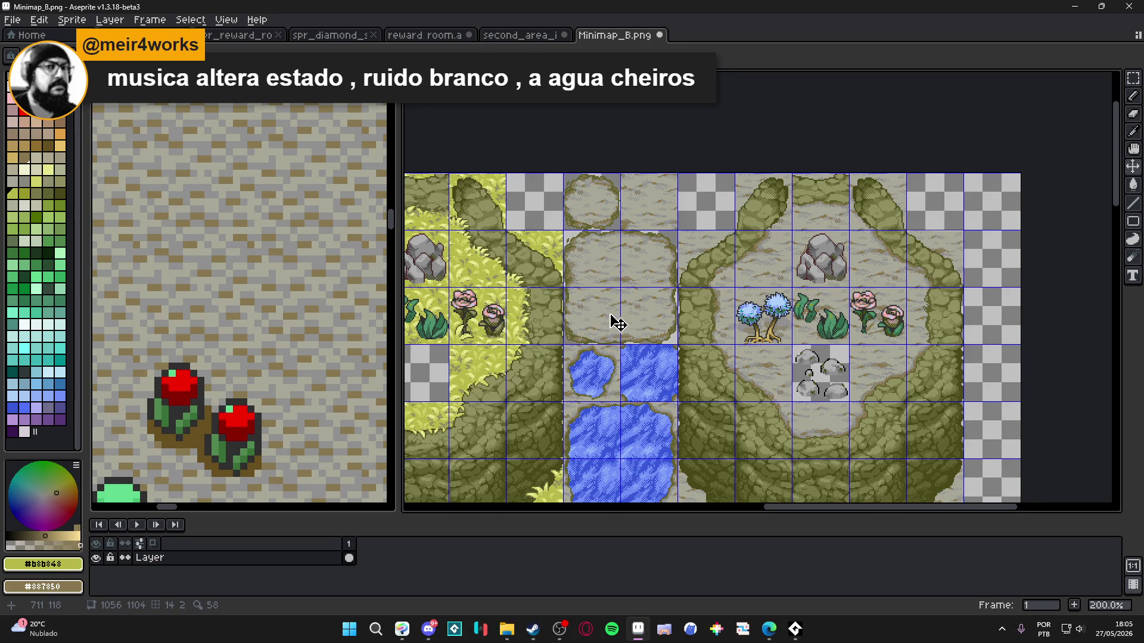
scroll(667, 202, "up", 1)
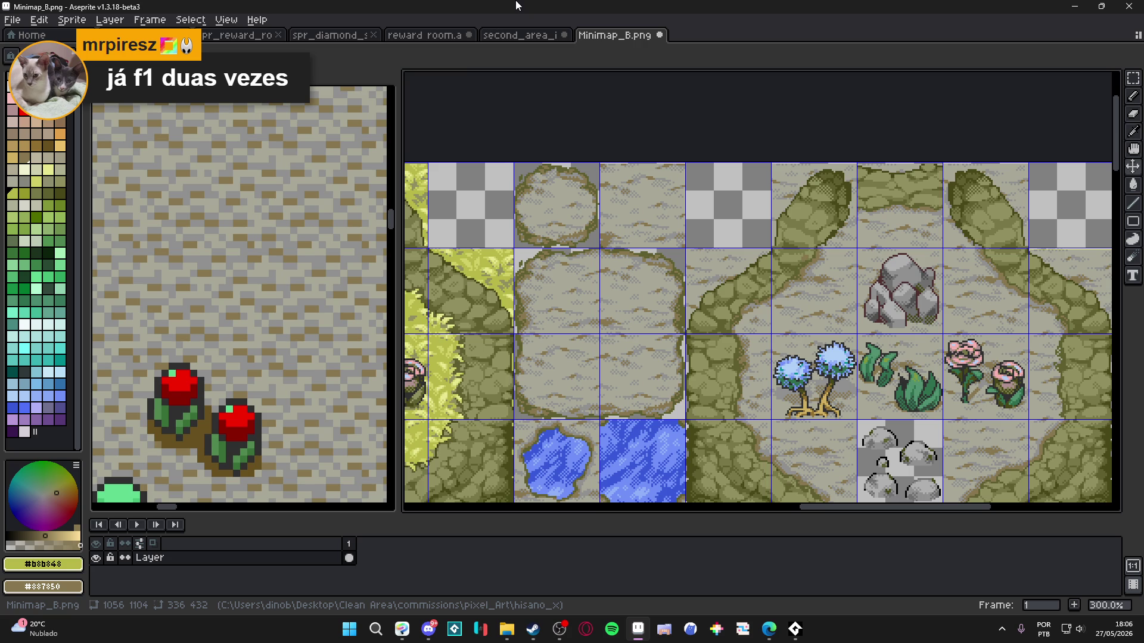
key("b")
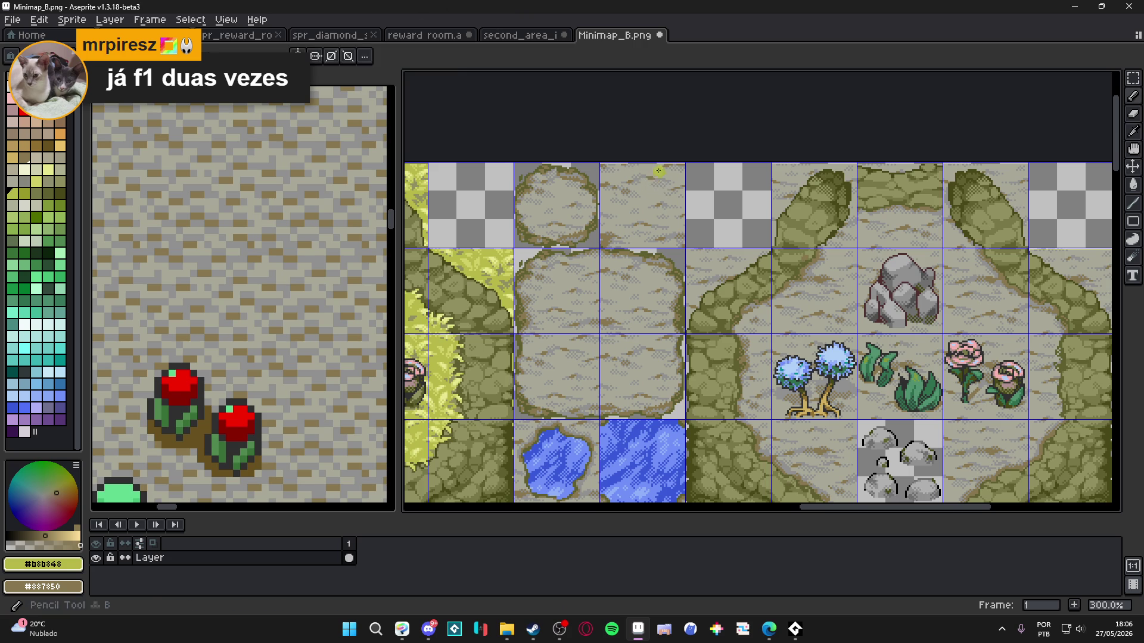
scroll(658, 171, "up", 4)
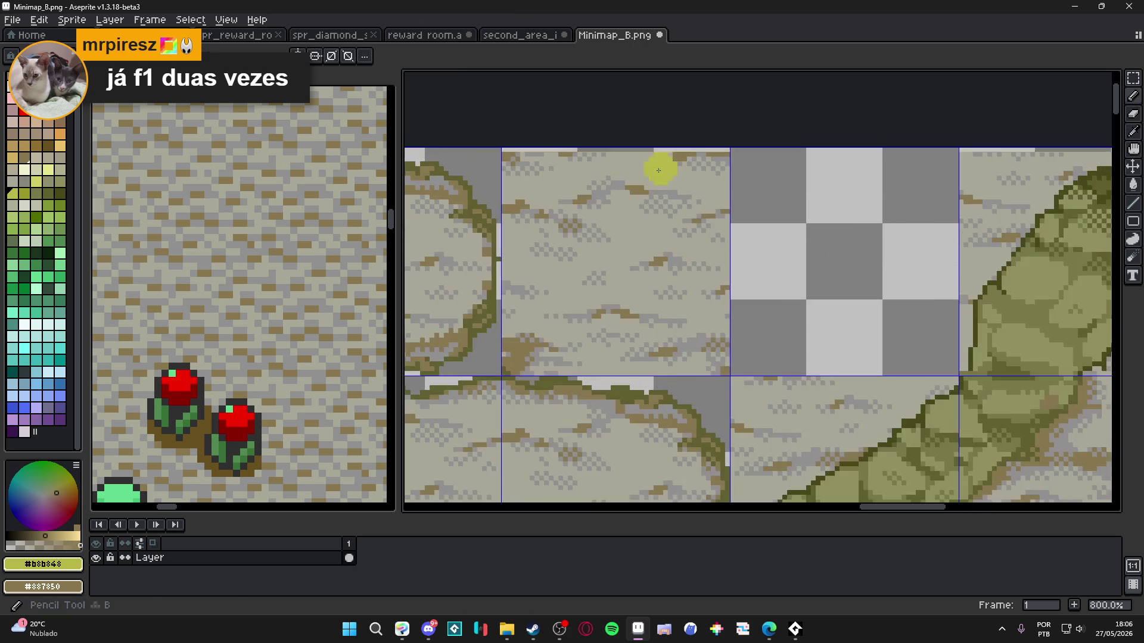
left_click(730, 153, "alt")
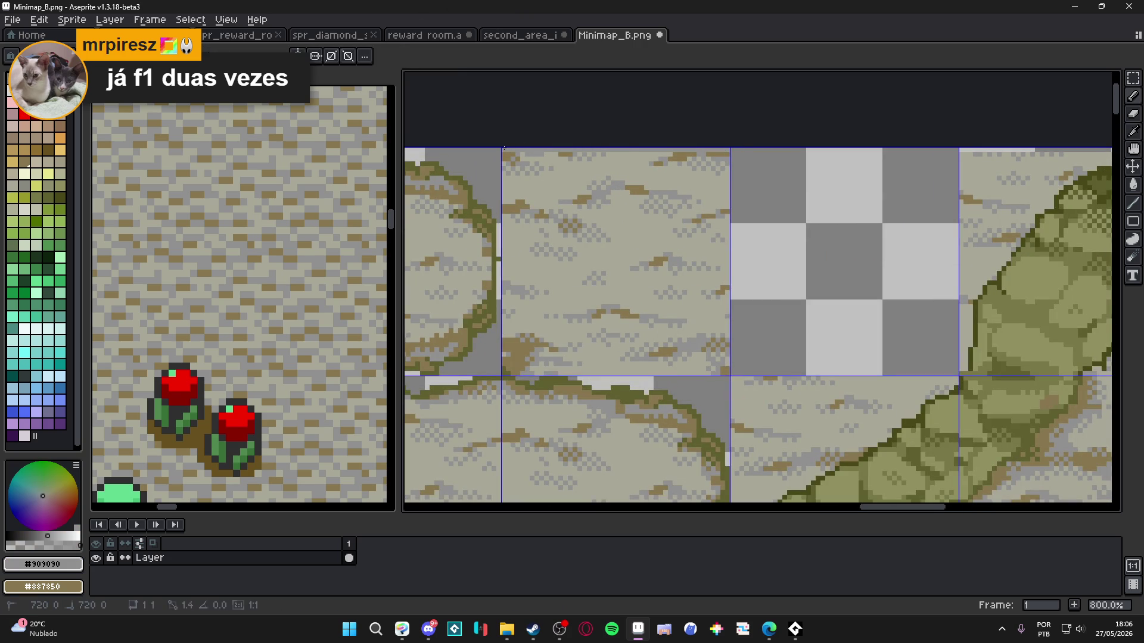
scroll(581, 156, "up", 2)
left_click(553, 152, "alt")
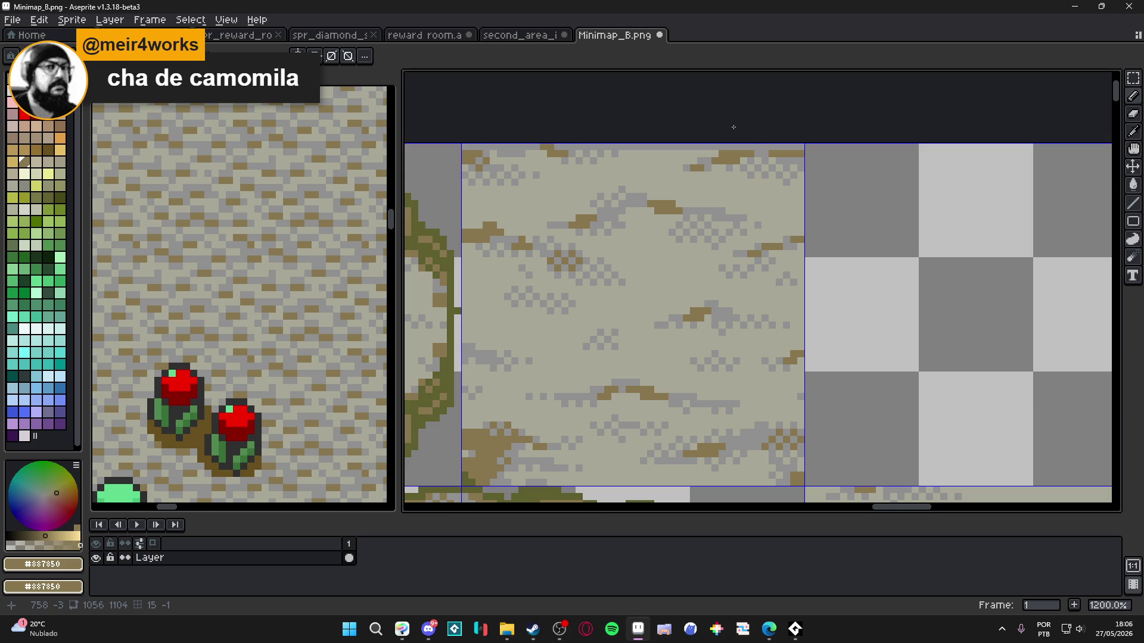
scroll(717, 149, "up", 1)
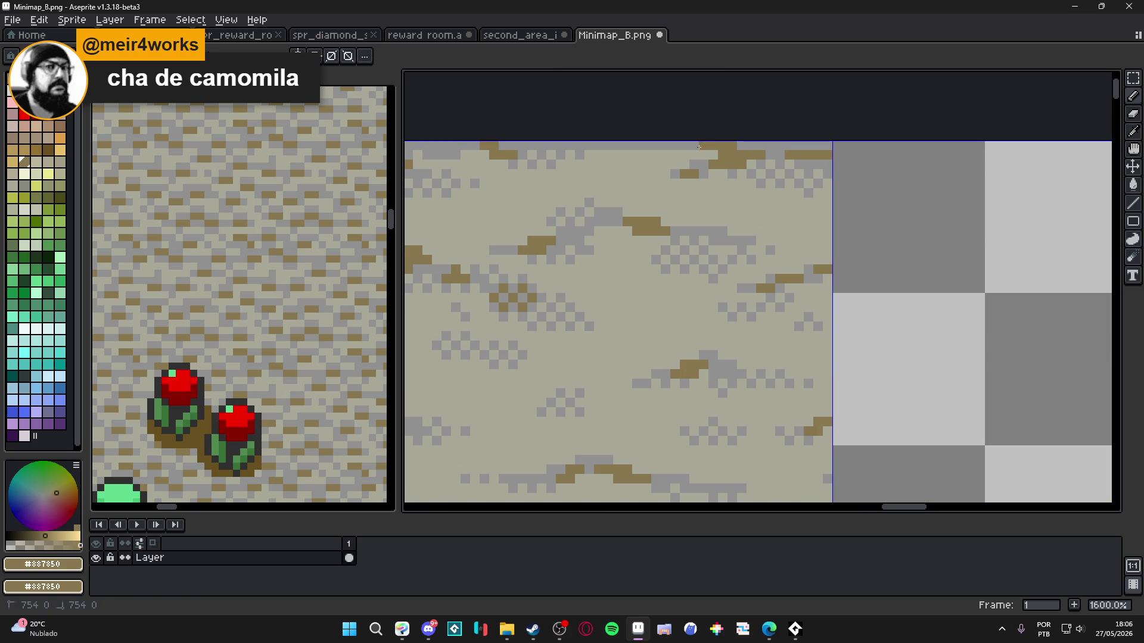
scroll(709, 145, "down", 4)
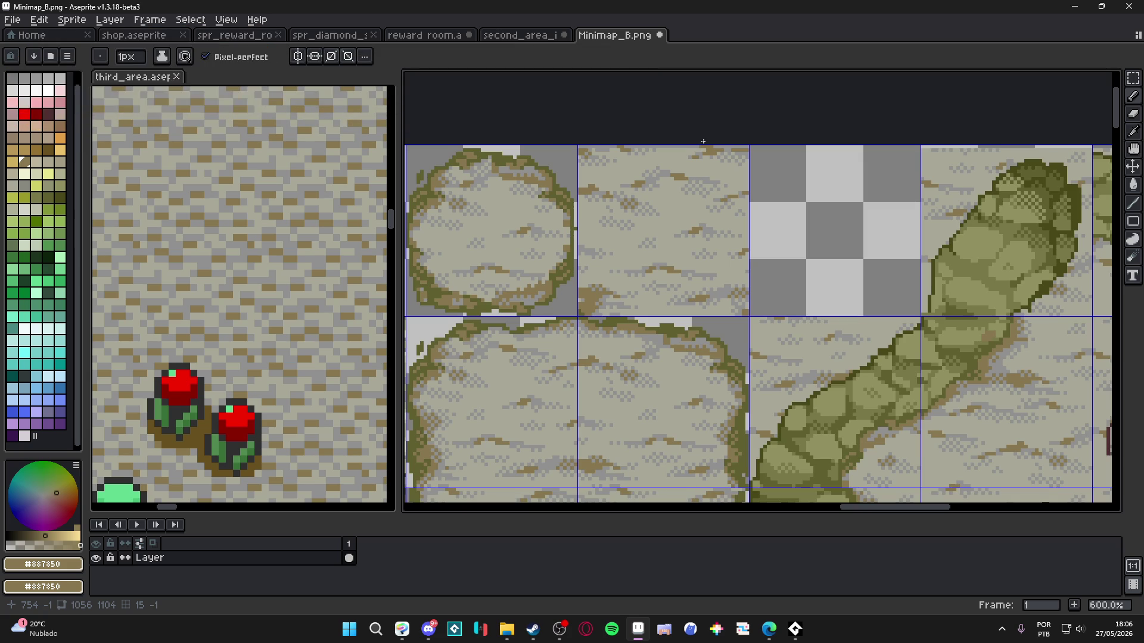
scroll(685, 143, "up", 4)
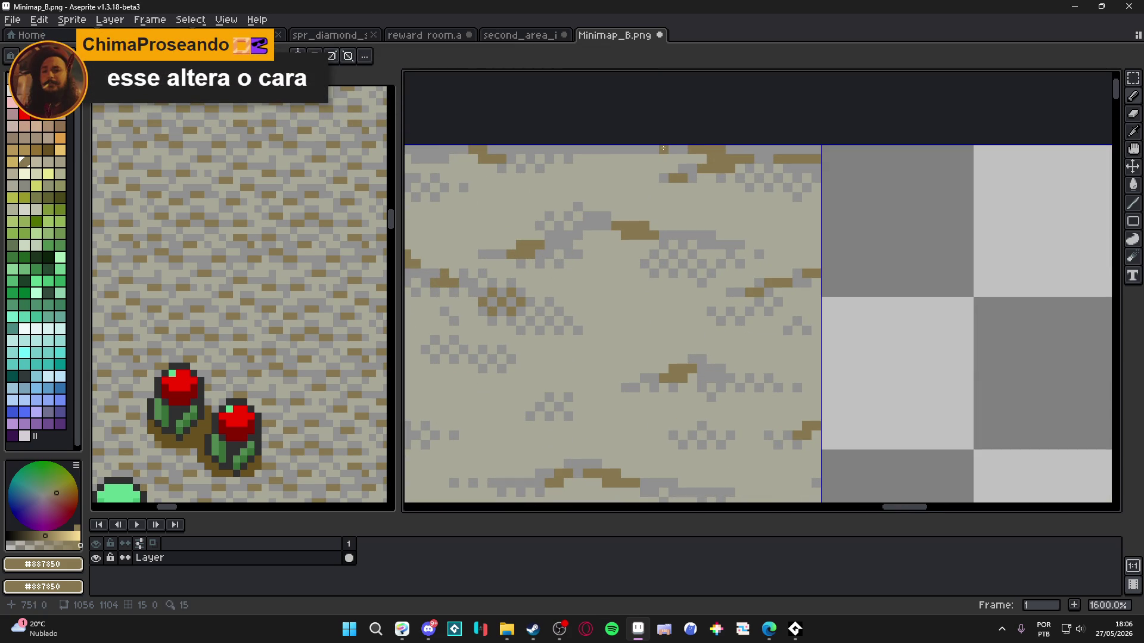
scroll(682, 207, "down", 5)
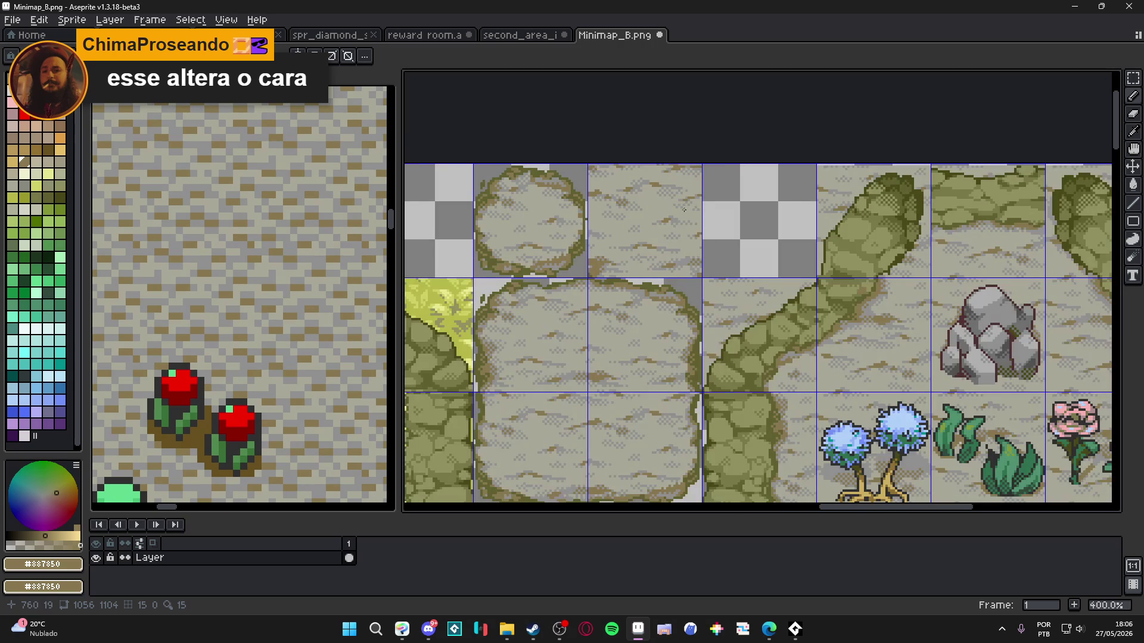
scroll(684, 210, "down", 4)
left_click_drag(602, 302, 635, 275)
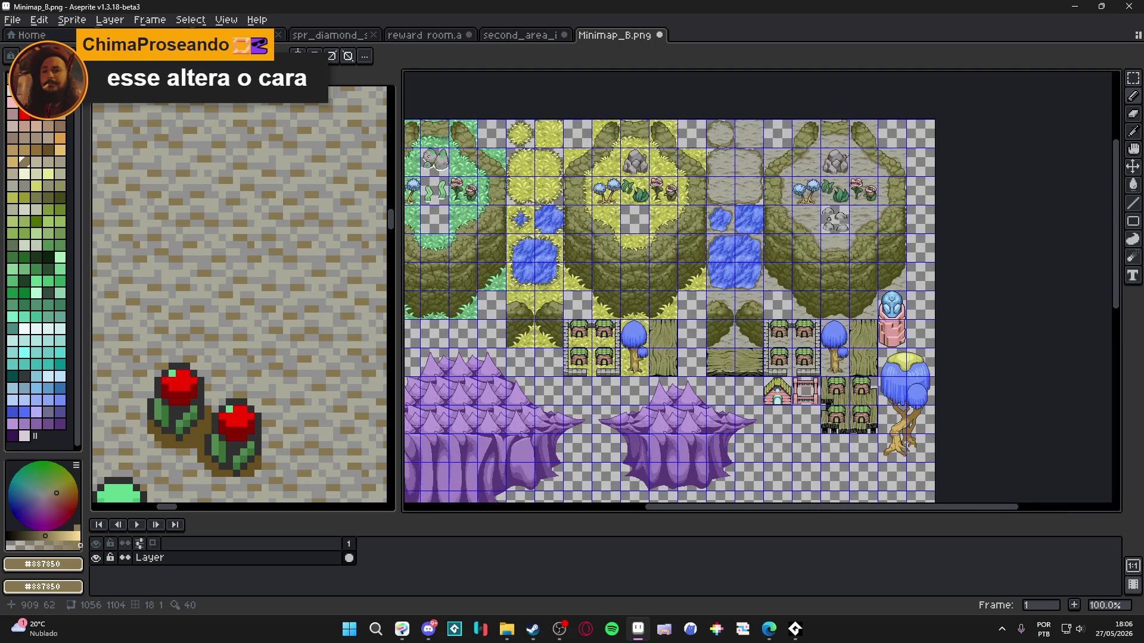
scroll(842, 153, "up", 1)
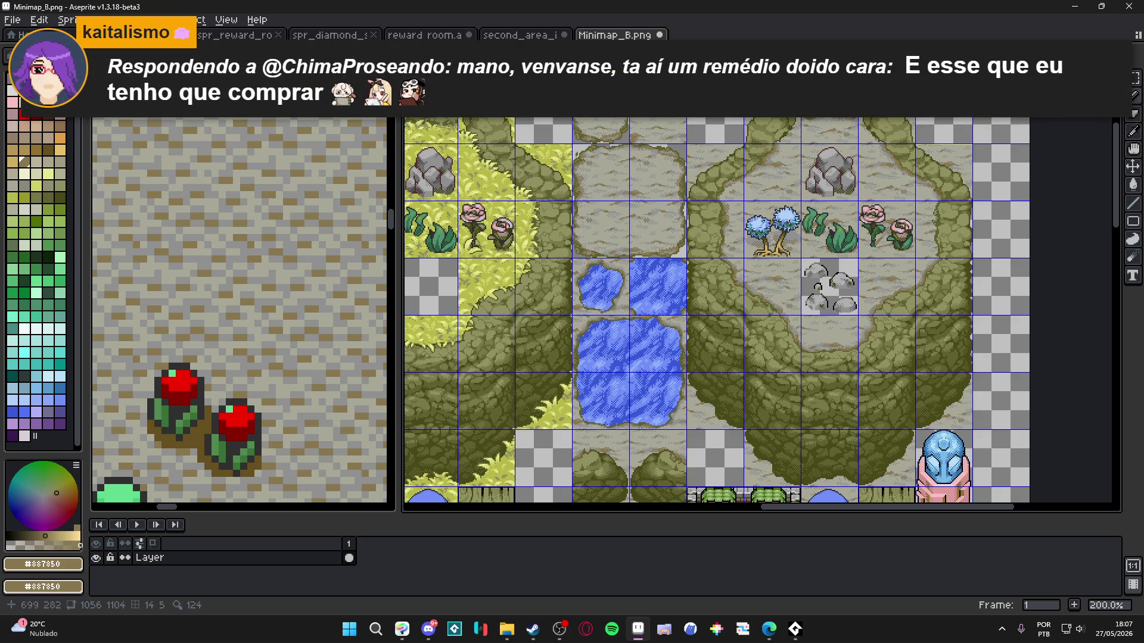
scroll(772, 282, "down", 1)
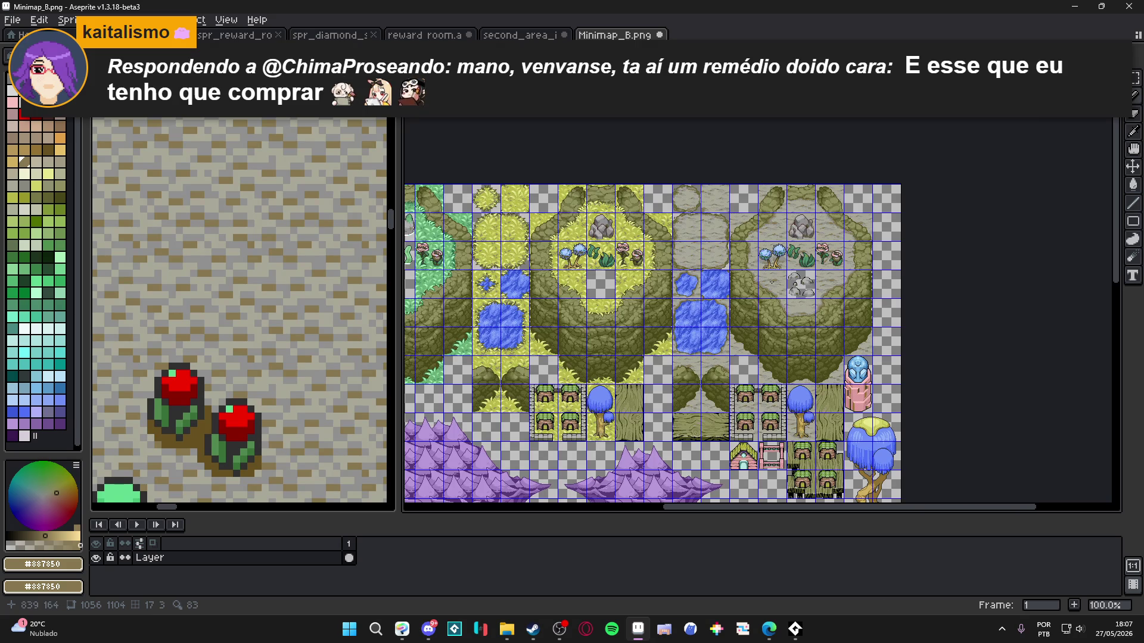
mouse_move(782, 624)
left_click(838, 574)
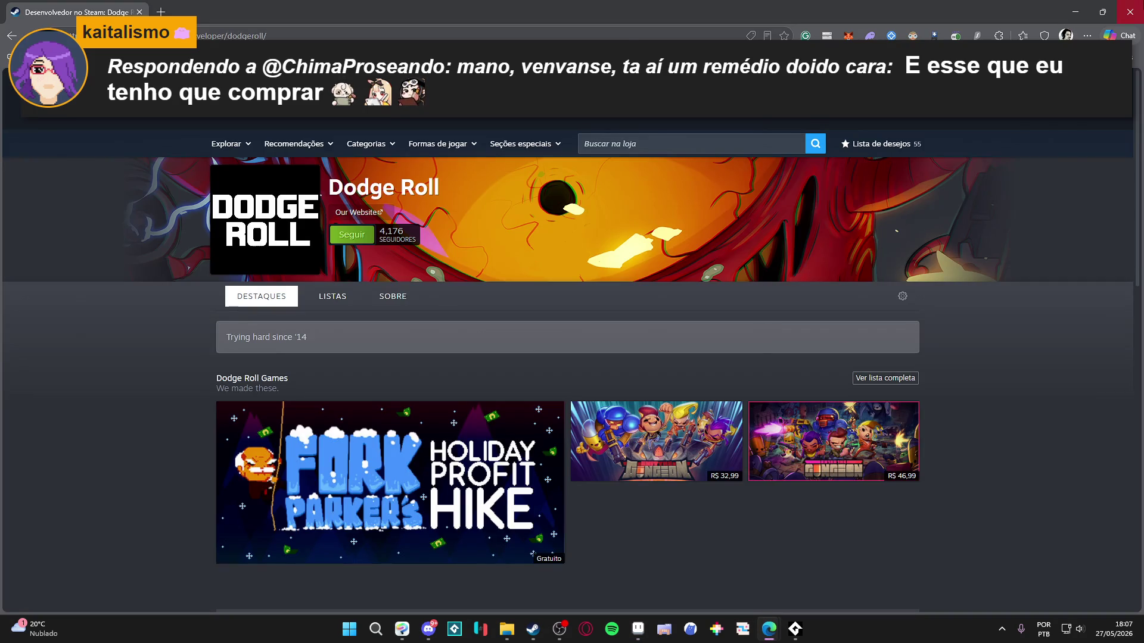
Step: Leave the Steam Dodge Roll page and bring the Aseprite window with Minimap_B.png back
key("alt+Tab")
mouse_move(769, 627)
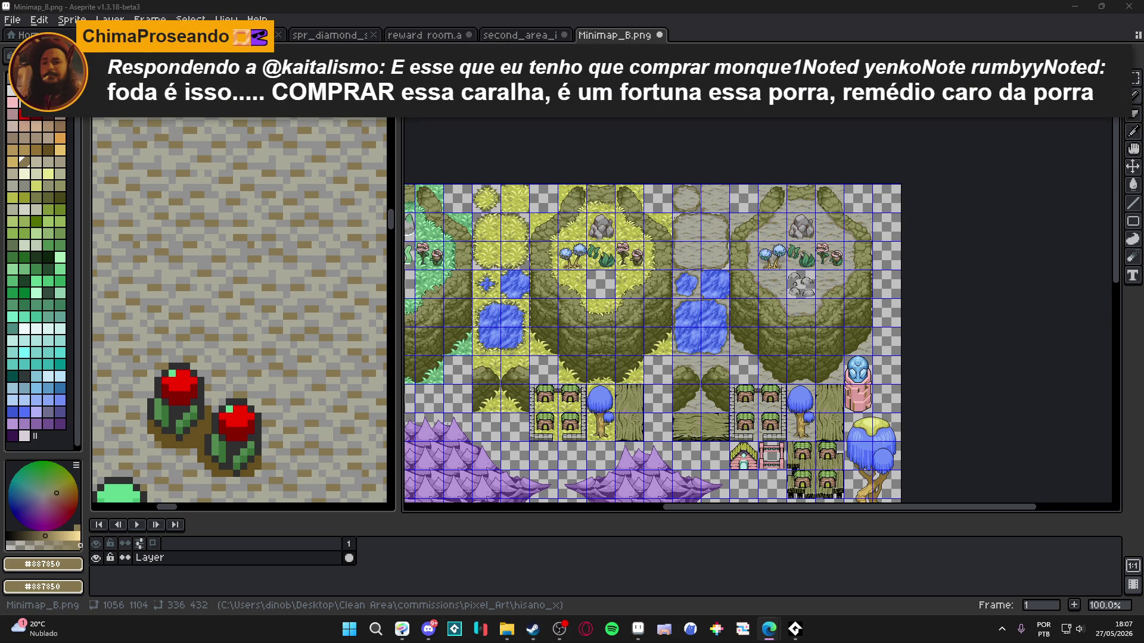
left_click_drag(568, 350, 595, 358)
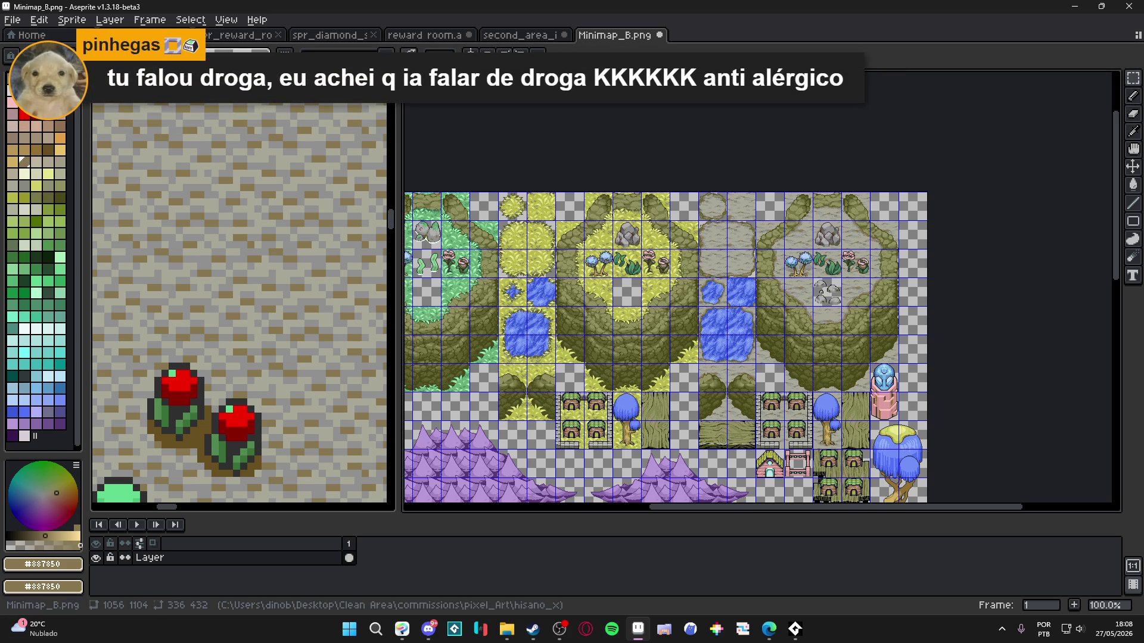
key("alt+Tab")
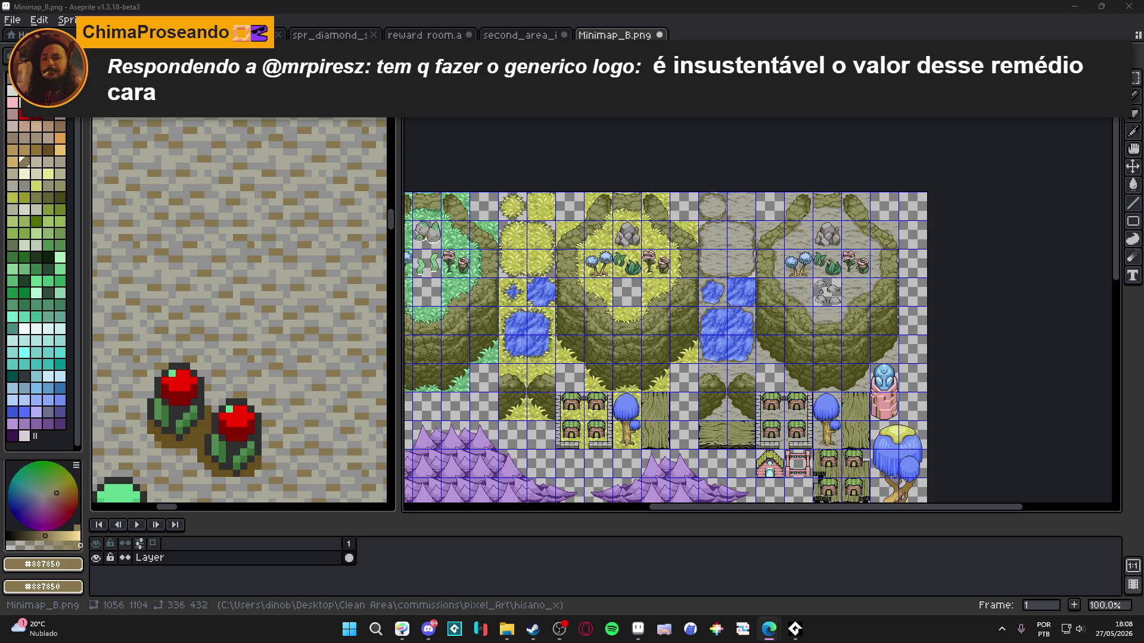
mouse_move(507, 631)
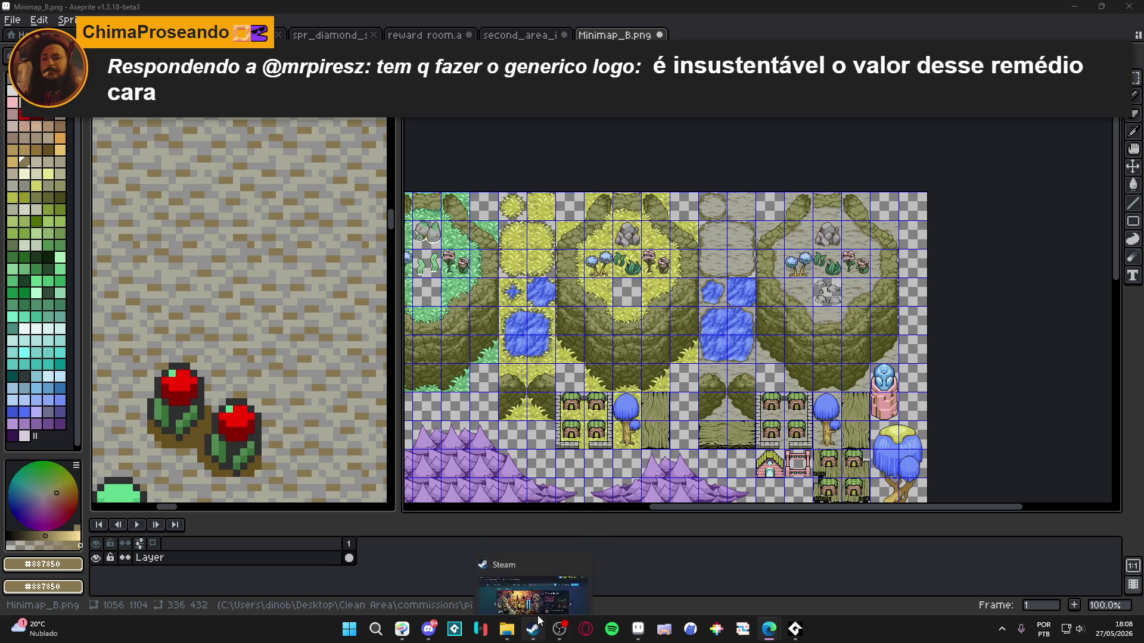
left_click(507, 566)
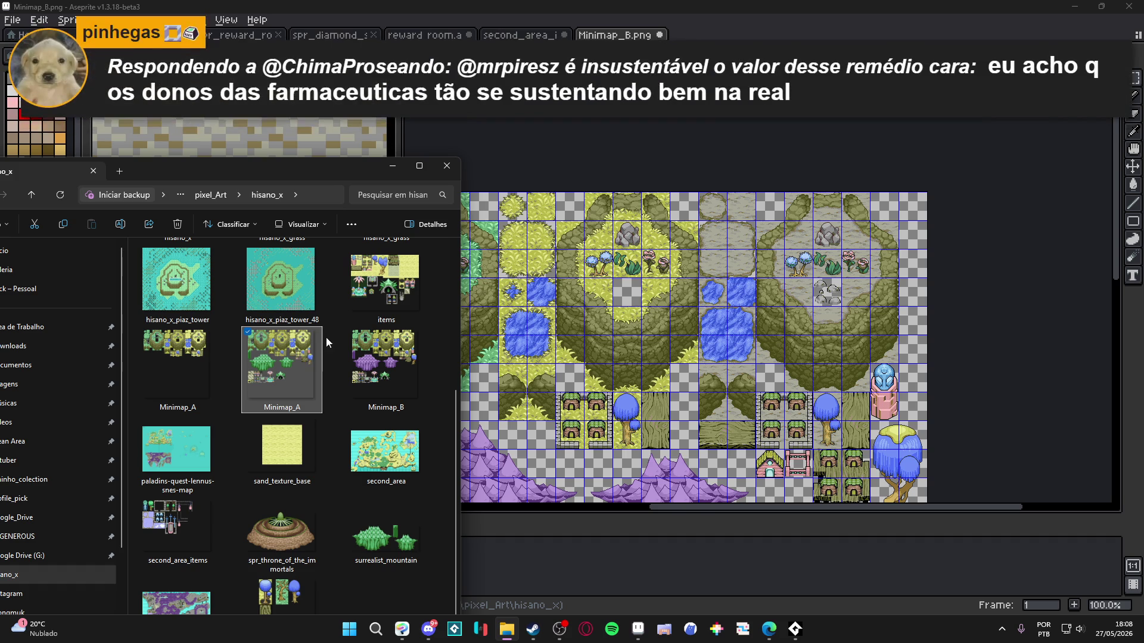
left_click(384, 163)
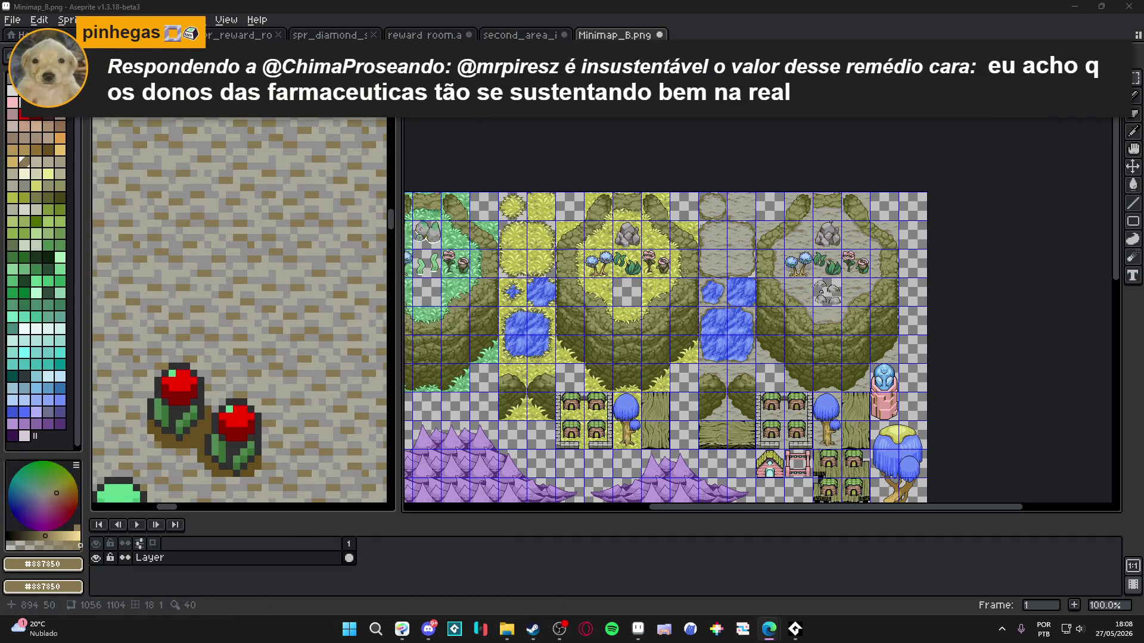
scroll(822, 213, "up", 2)
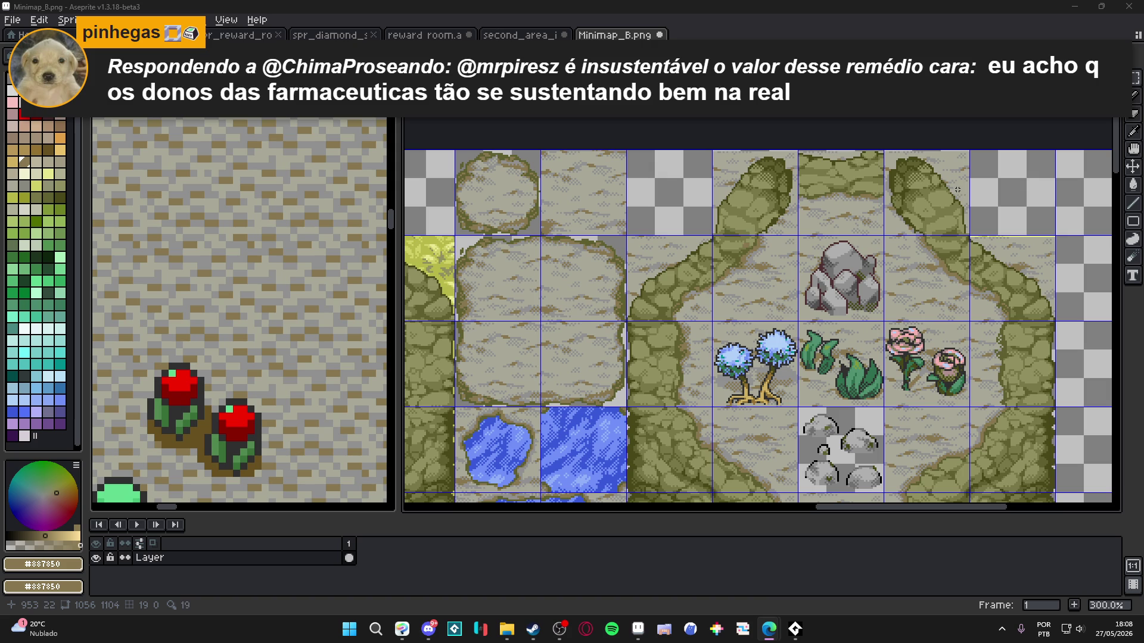
scroll(1003, 255, "down", 2)
scroll(1003, 255, "up", 2)
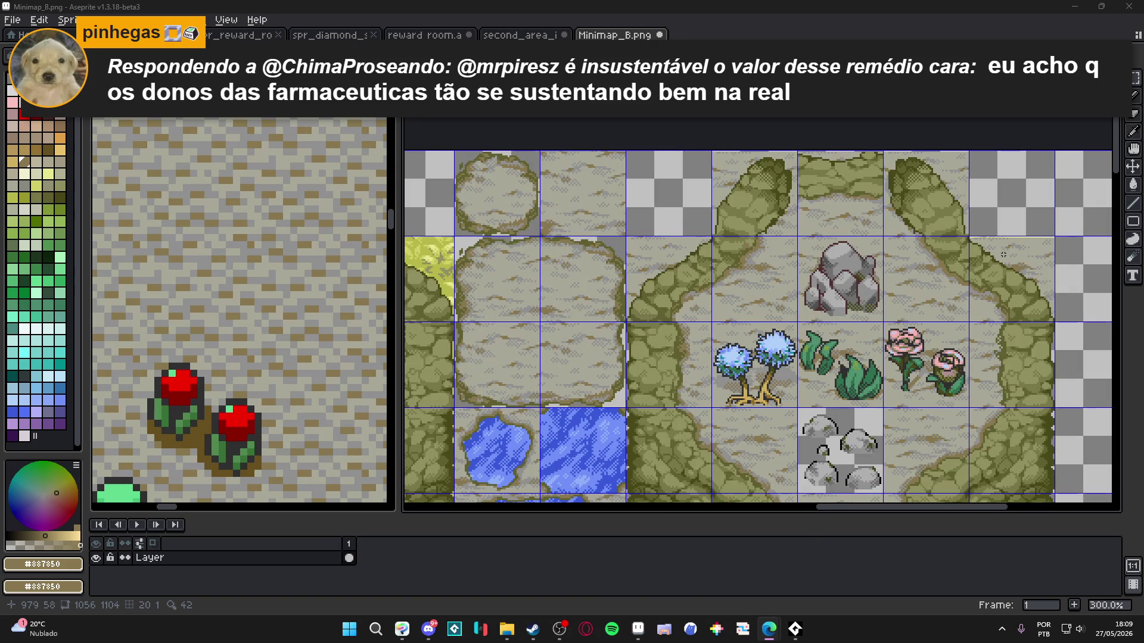
scroll(1003, 255, "down", 2)
scroll(816, 246, "up", 2)
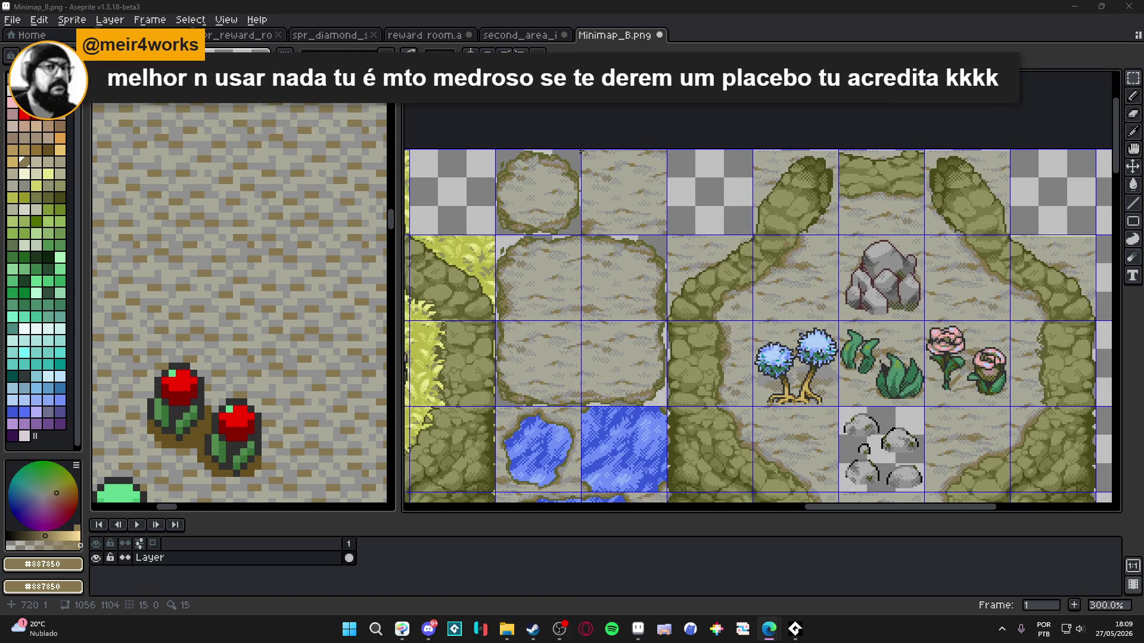
scroll(592, 147, "up", 2)
scroll(828, 179, "down", 2)
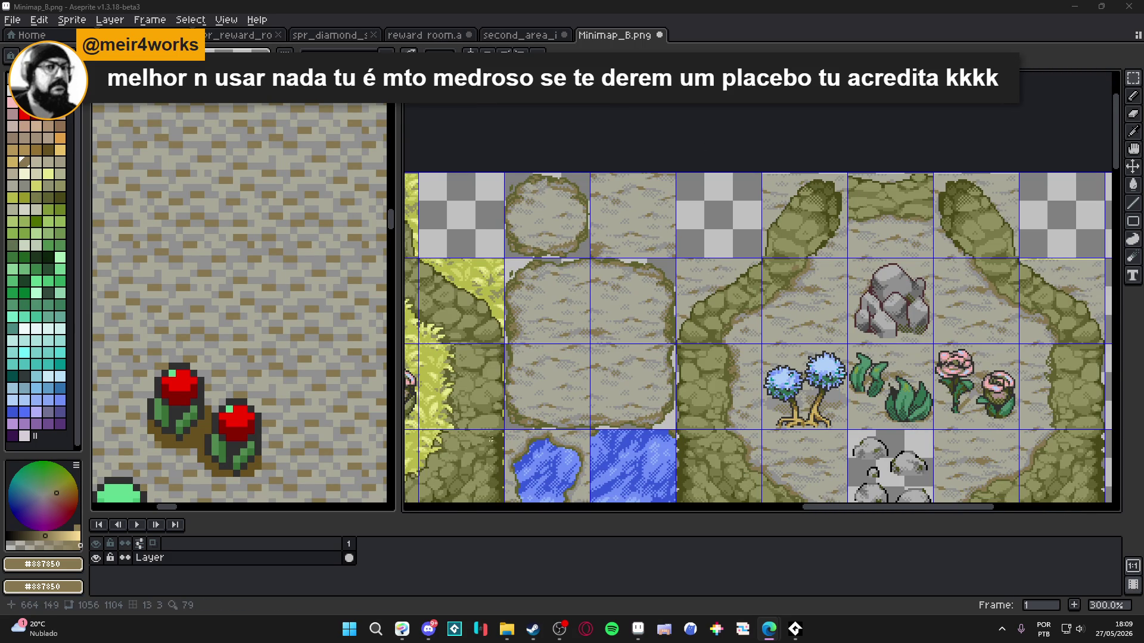
scroll(633, 173, "up", 4)
scroll(633, 172, "up", 3)
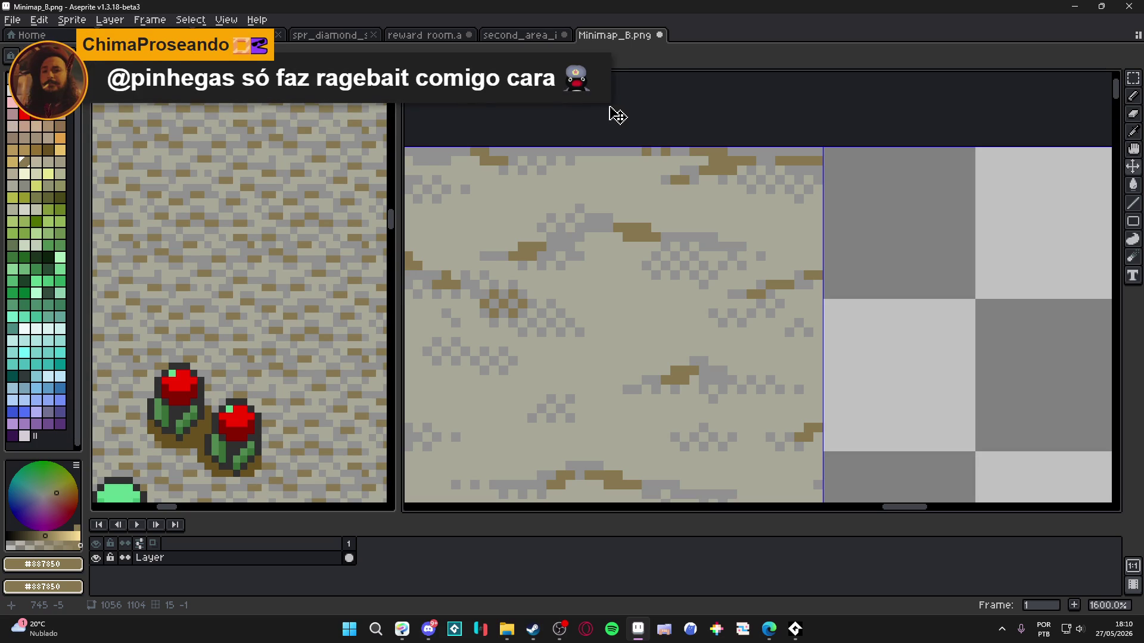
scroll(855, 290, "down", 3)
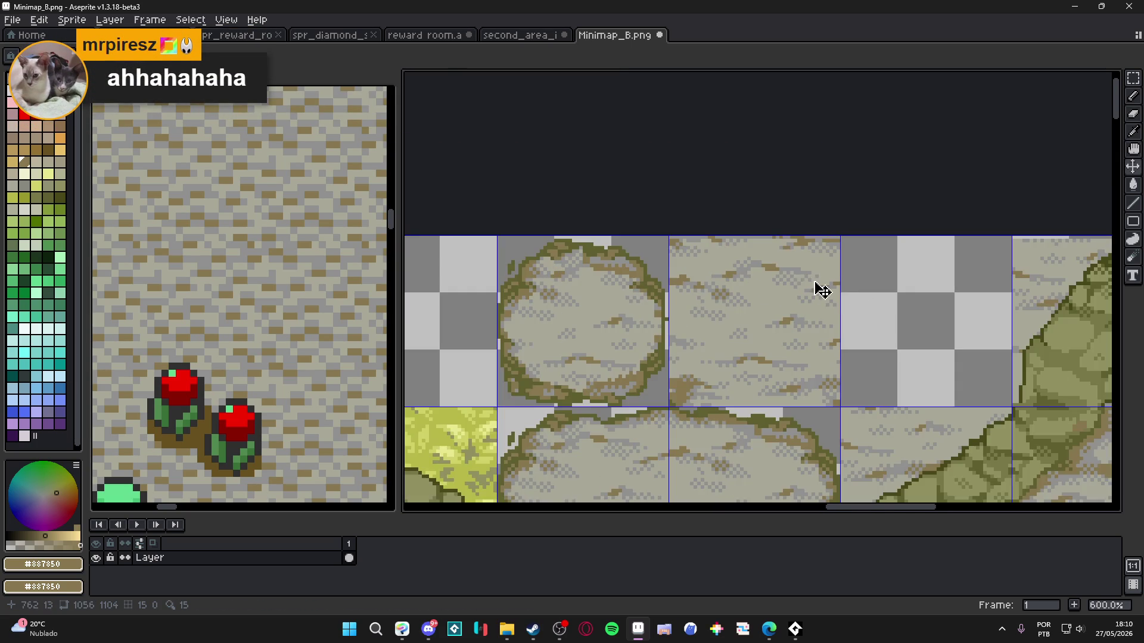
Step: Marquee a 1-pixel strip along a tile's top edge and nudge it across neighbouring tiles
left_click_drag(806, 283, 628, 258)
scroll(661, 233, "up", 1)
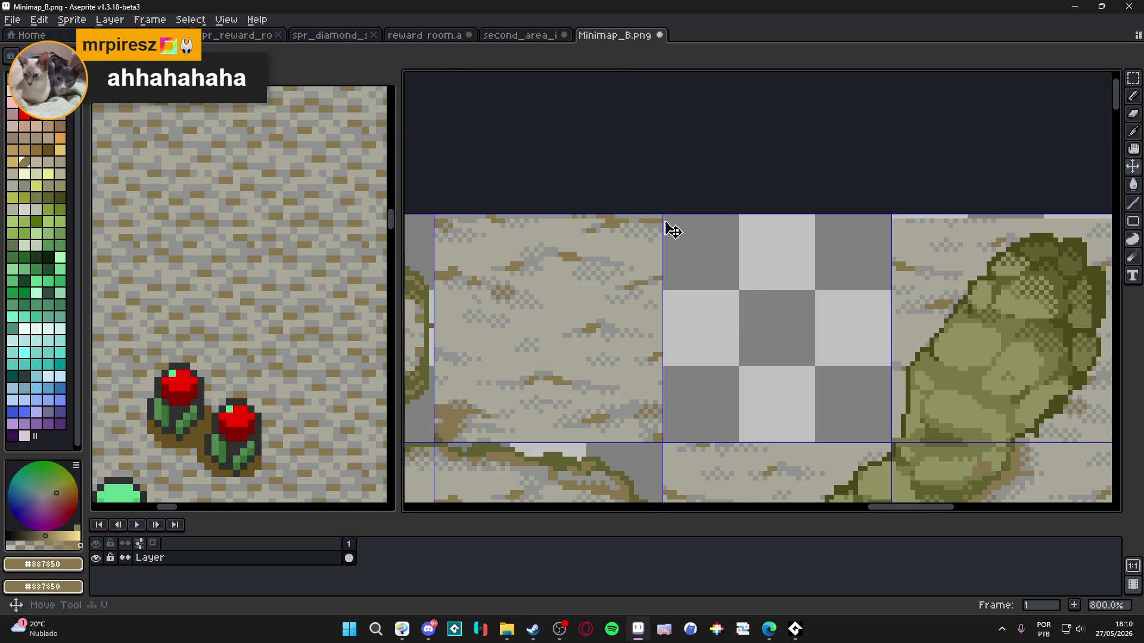
key("m")
mouse_move(593, 217)
left_mouse_down()
mouse_move(664, 216)
mouse_move(432, 216)
left_mouse_up()
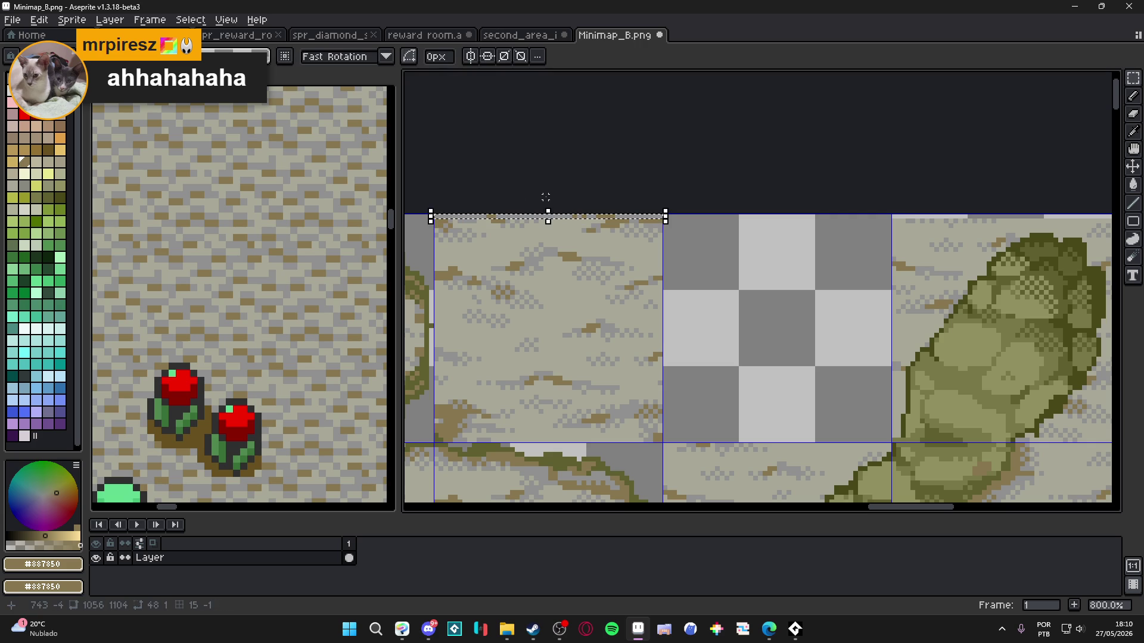
key("shift+Right")
key("shift+Right")
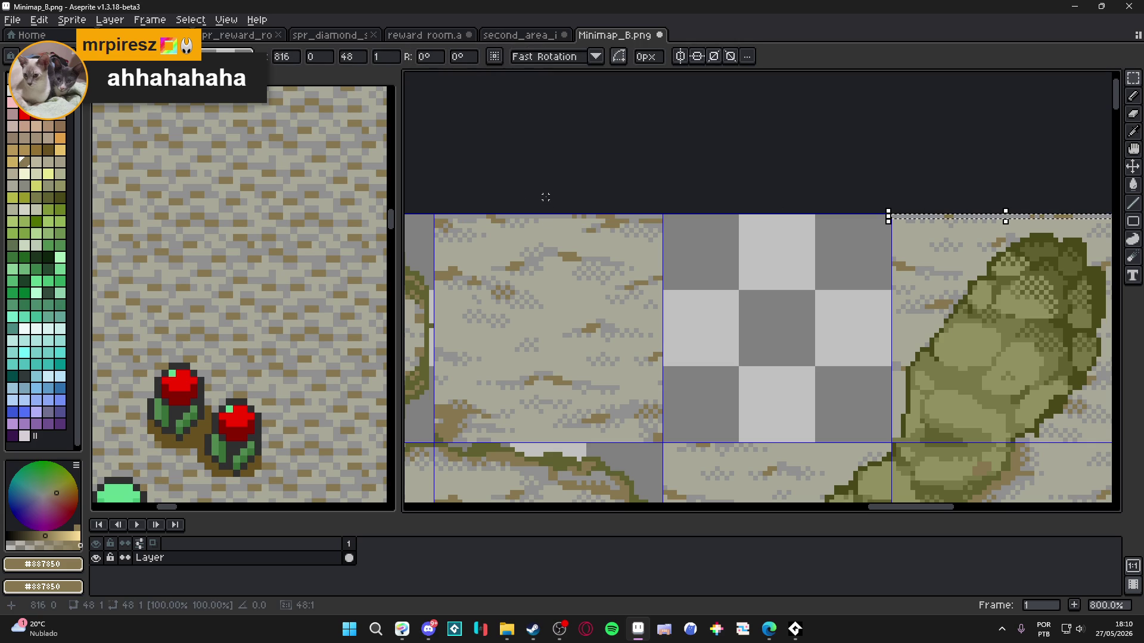
scroll(614, 216, "down", 2)
scroll(601, 338, "right", 5)
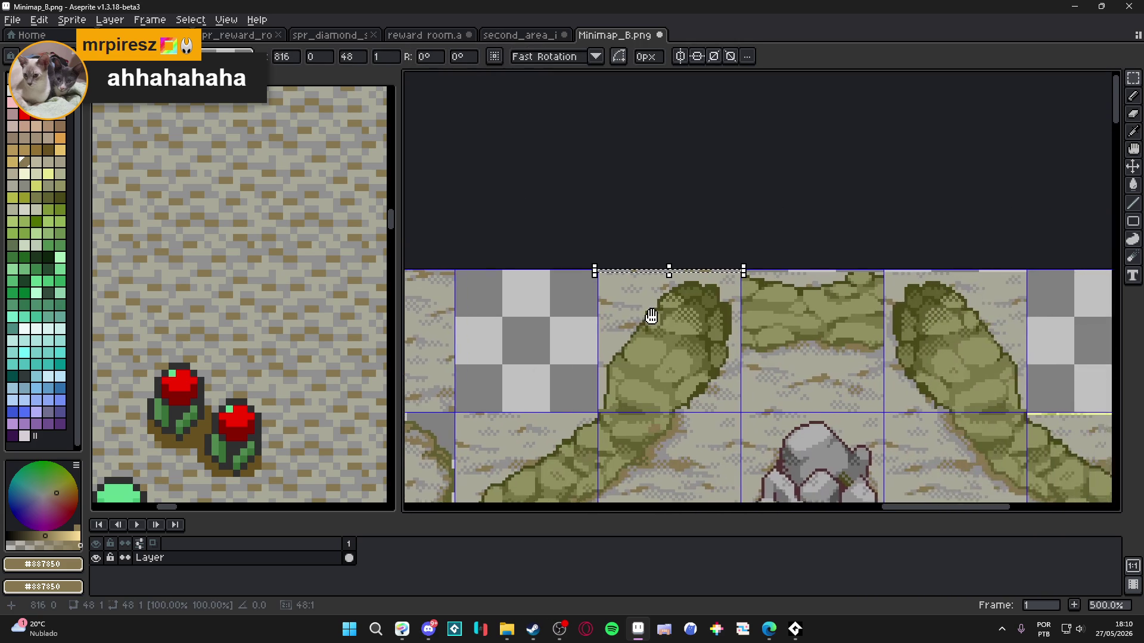
key("shift+Right")
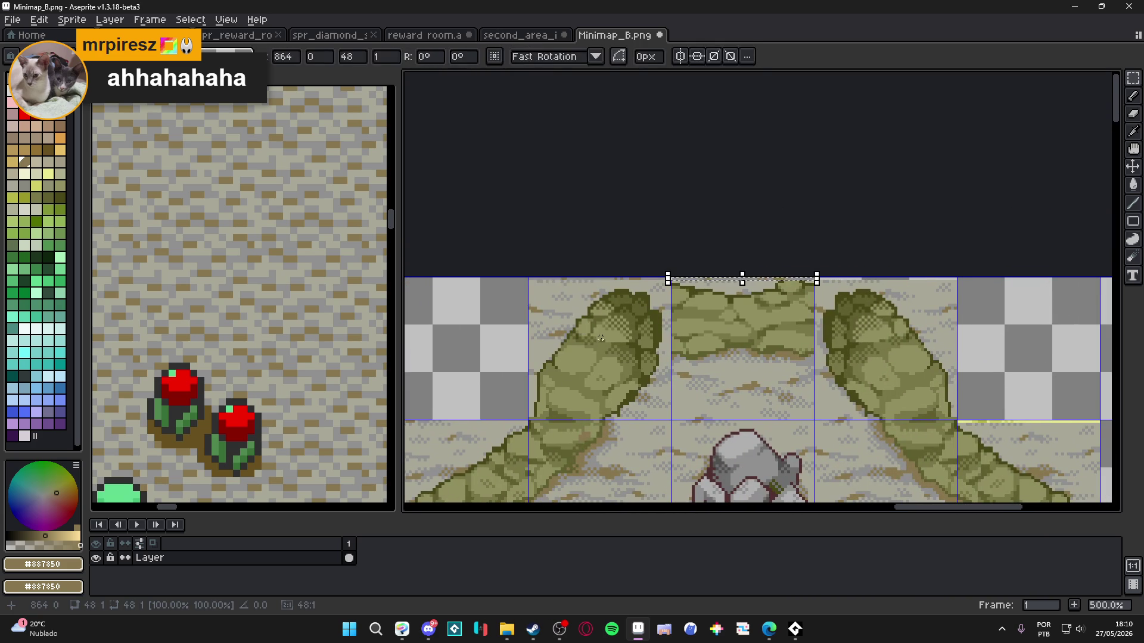
key("shift+Right")
Step: Keep stepping the strip across the remaining tile edges, including the water and grass tiles
left_click_drag(717, 318, 533, 276)
key("shift+Right")
key("shift+Down")
key("shift+Left")
key("shift+Right")
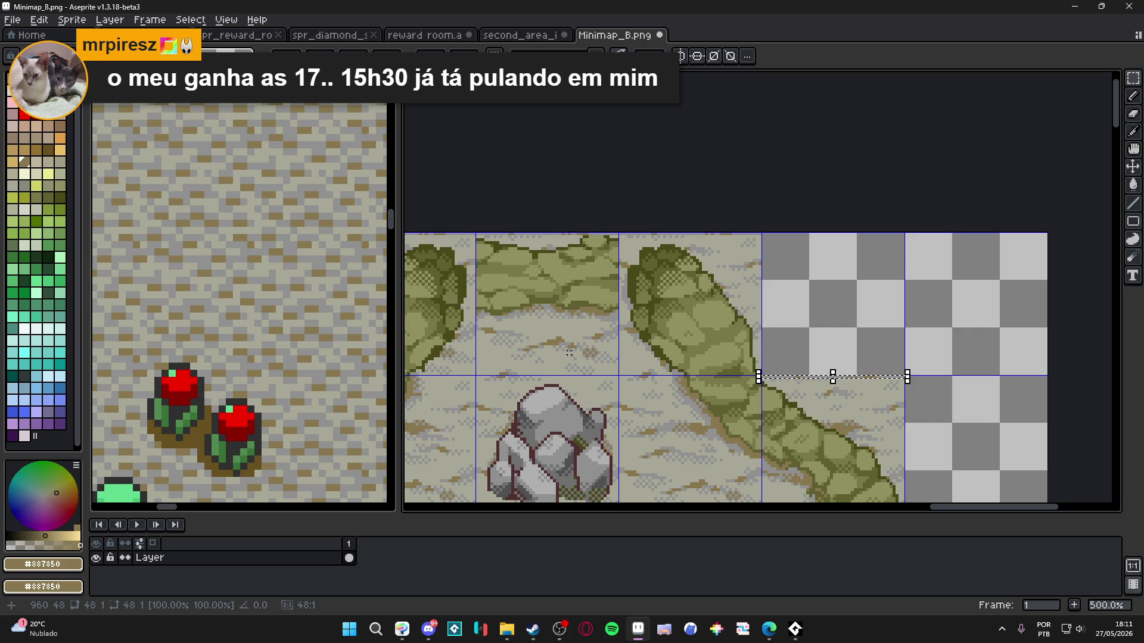
scroll(569, 352, "down", 3)
mouse_move(478, 418)
left_mouse_down()
mouse_move(639, 353)
mouse_move(679, 285)
left_mouse_up()
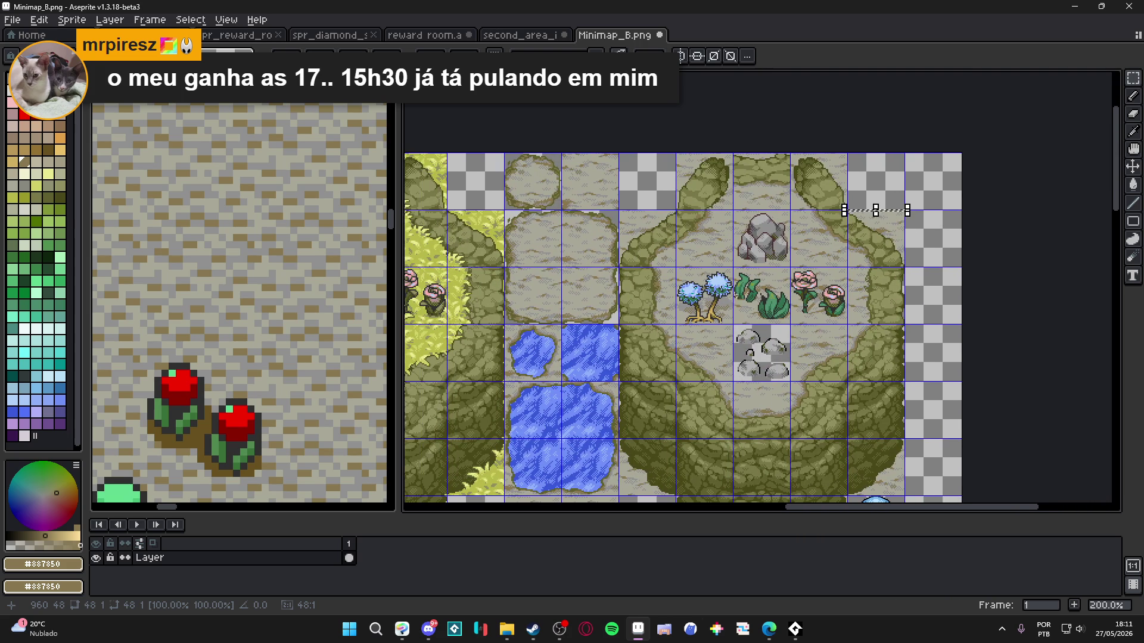
scroll(679, 285, "down", 1)
scroll(633, 411, "up", 1)
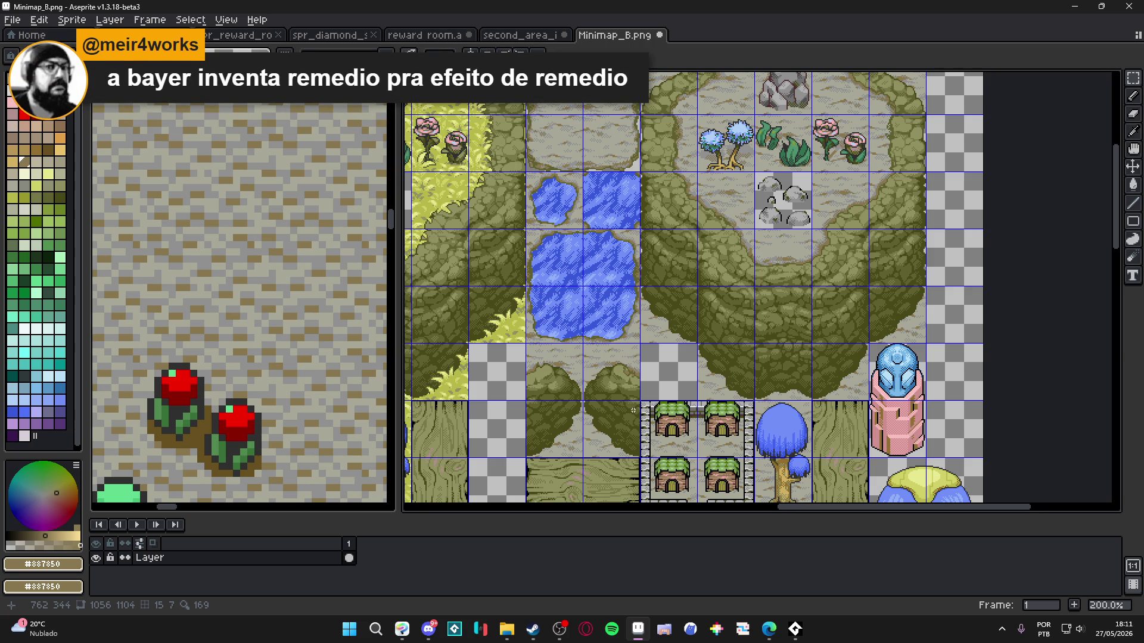
scroll(633, 410, "down", 1)
Step: Save Minimap_B.png
key("ctrl+s")
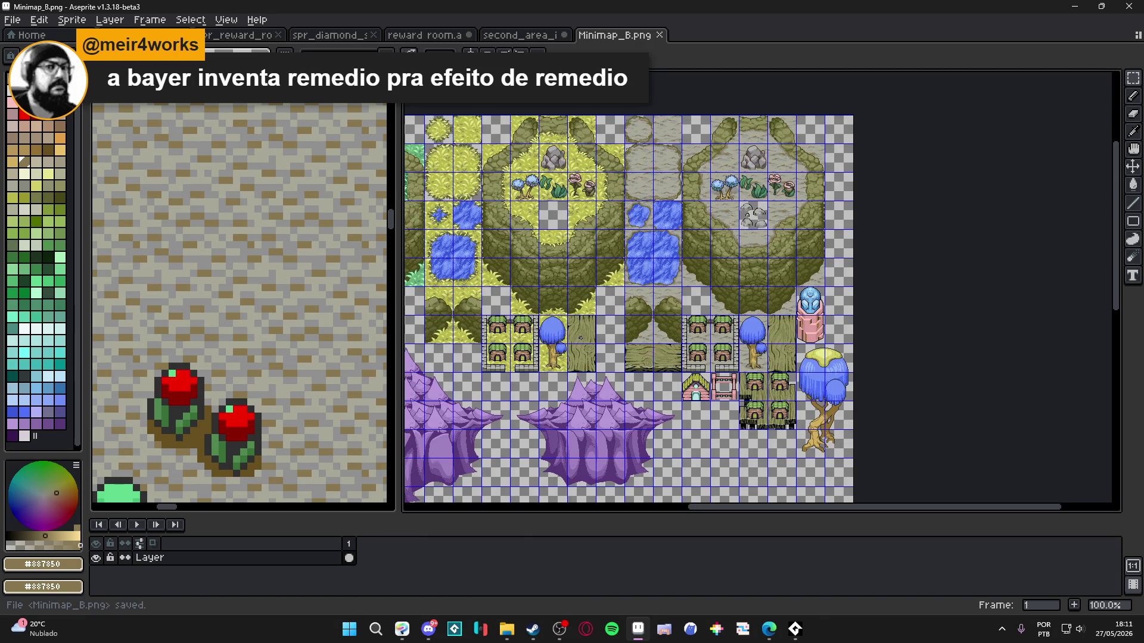
scroll(652, 321, "up", 2)
scroll(652, 321, "left", 3)
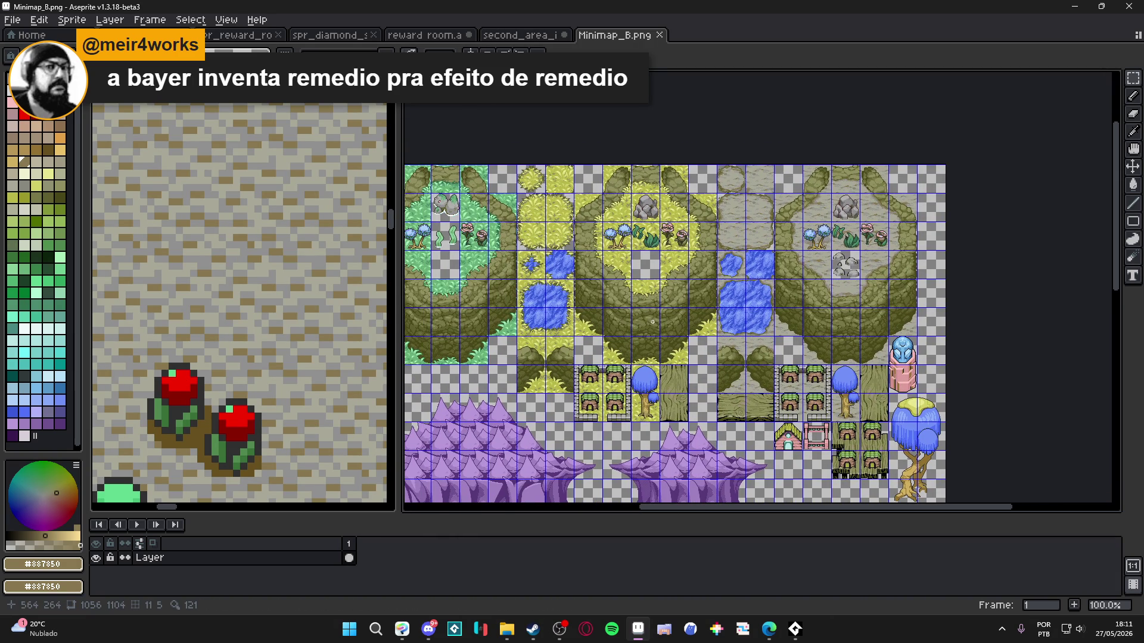
Step: Paint the grey top pixel row of the grass tiles light yellow
scroll(608, 173, "up", 2)
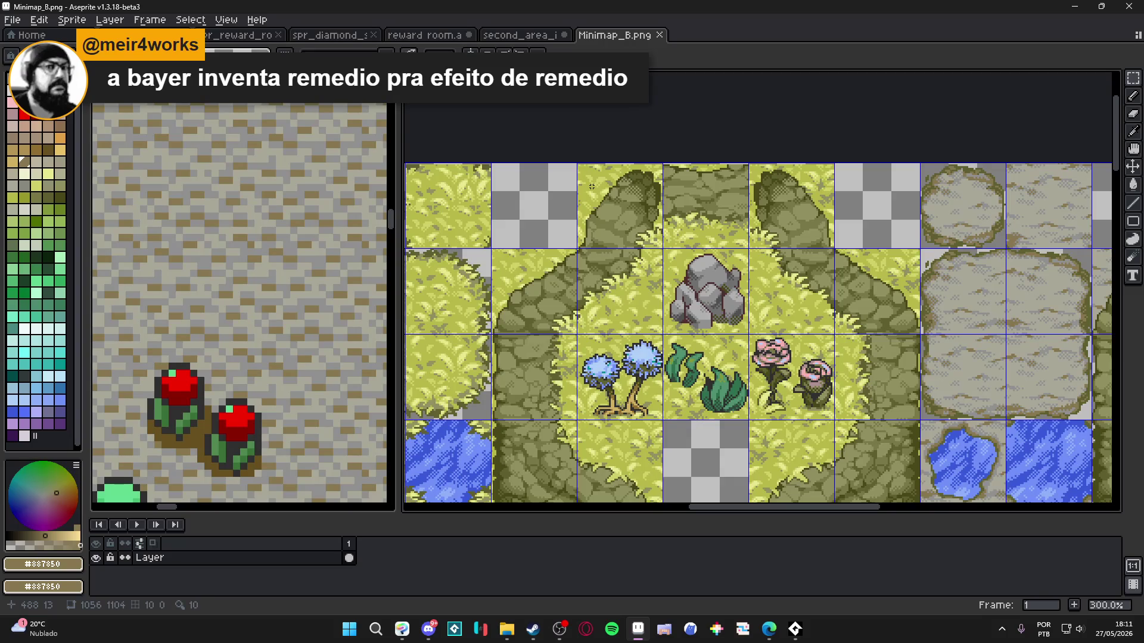
scroll(590, 186, "down", 1)
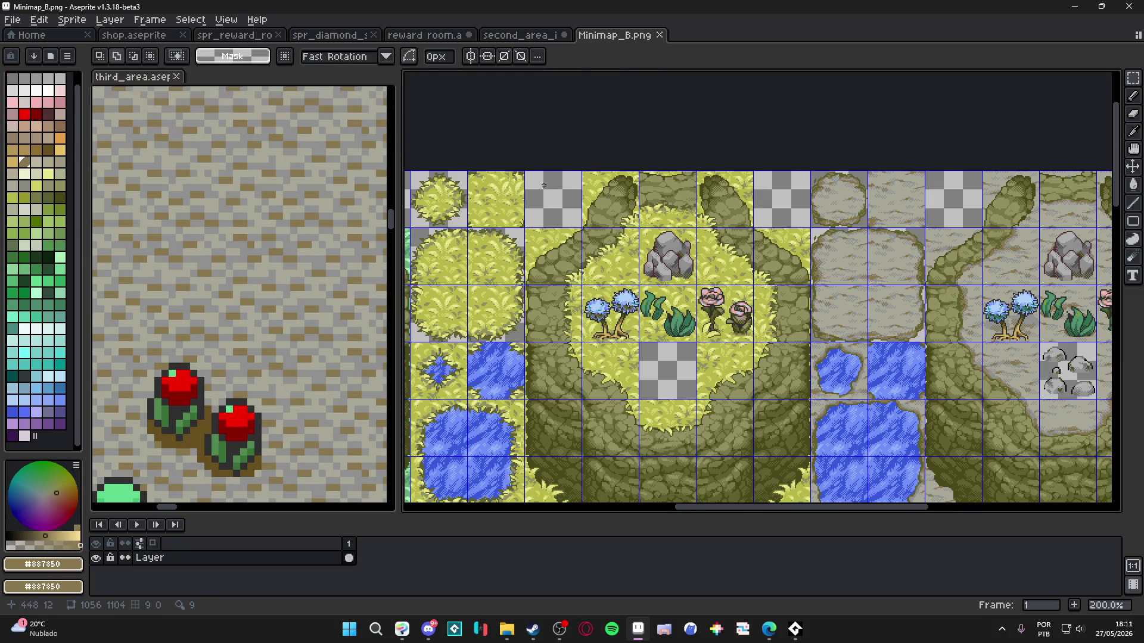
scroll(631, 173, "up", 8)
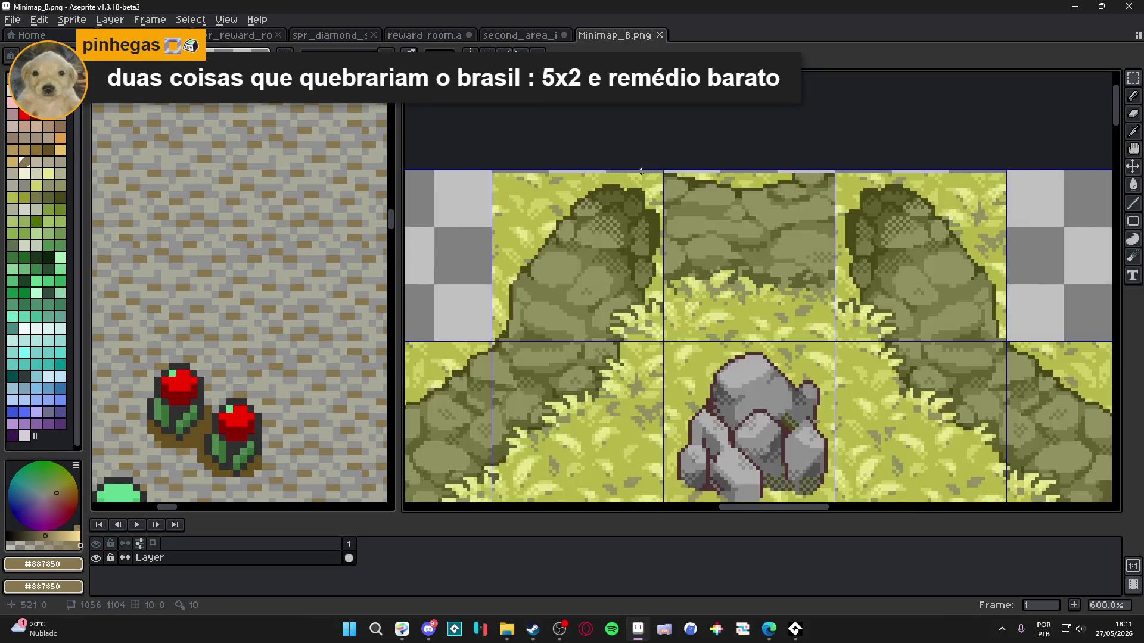
left_click(627, 173, "alt")
left_click_drag(618, 163, 584, 162)
left_click(673, 163)
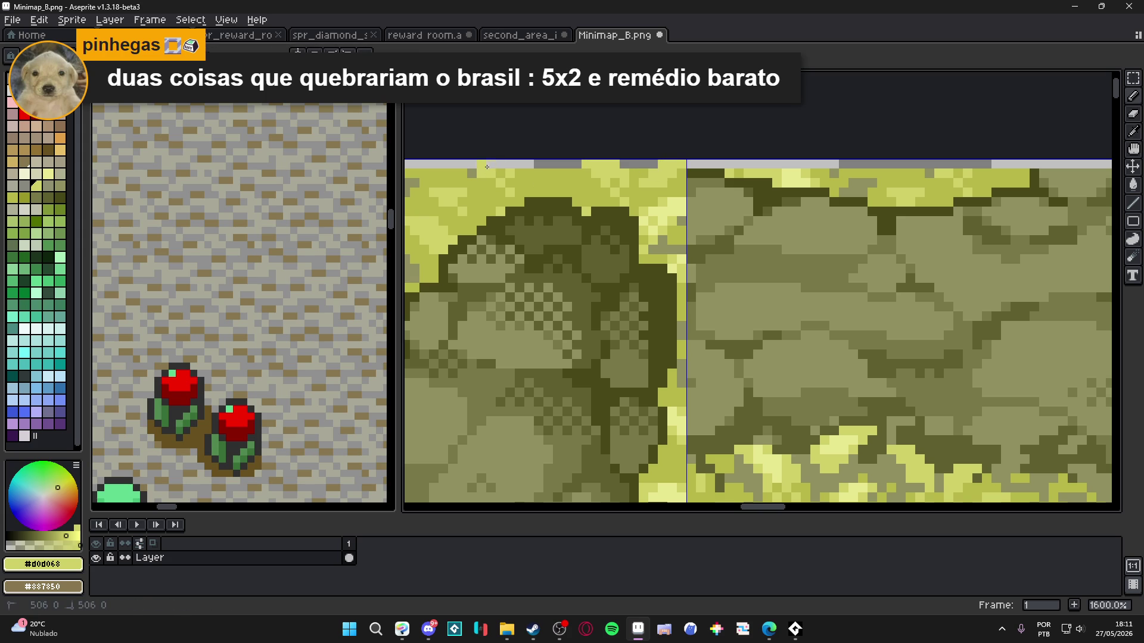
left_click_drag(446, 178, 687, 200)
left_click(521, 187)
left_click_drag(530, 186, 573, 185)
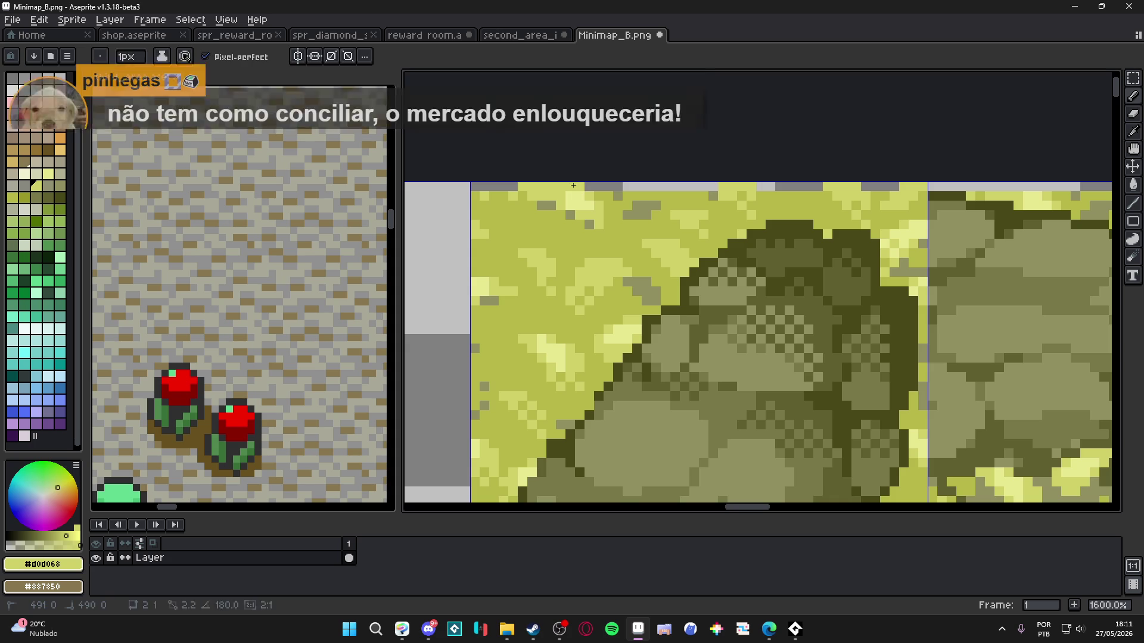
Step: Bucket-fill the remaining grey top-row gaps yellow-green, undoing the fill that overflowed
left_click(609, 189, "alt")
key("g")
left_click(673, 186)
key("ctrl+z")
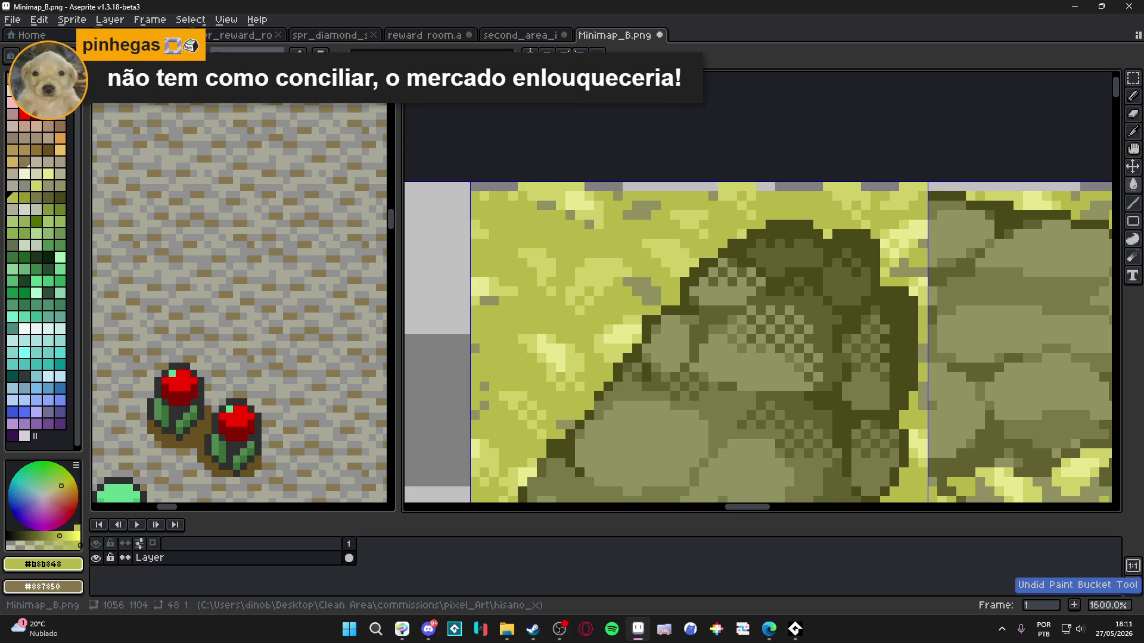
left_click(779, 187)
left_click(875, 186)
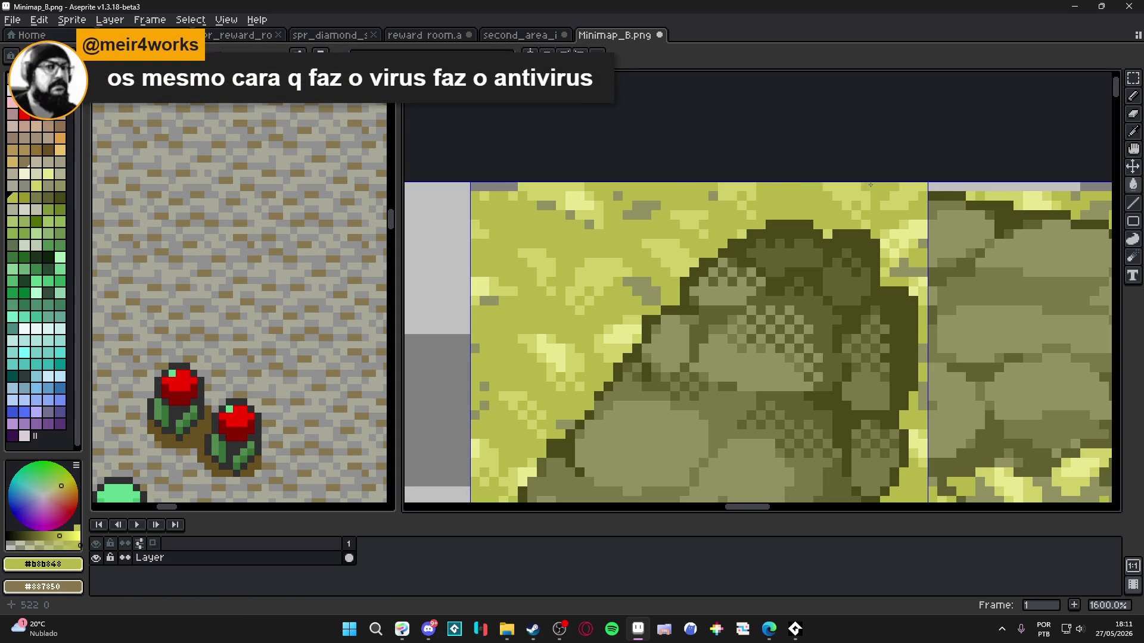
left_click(879, 188)
left_click_drag(872, 188, 659, 238)
left_click_drag(538, 266, 821, 294)
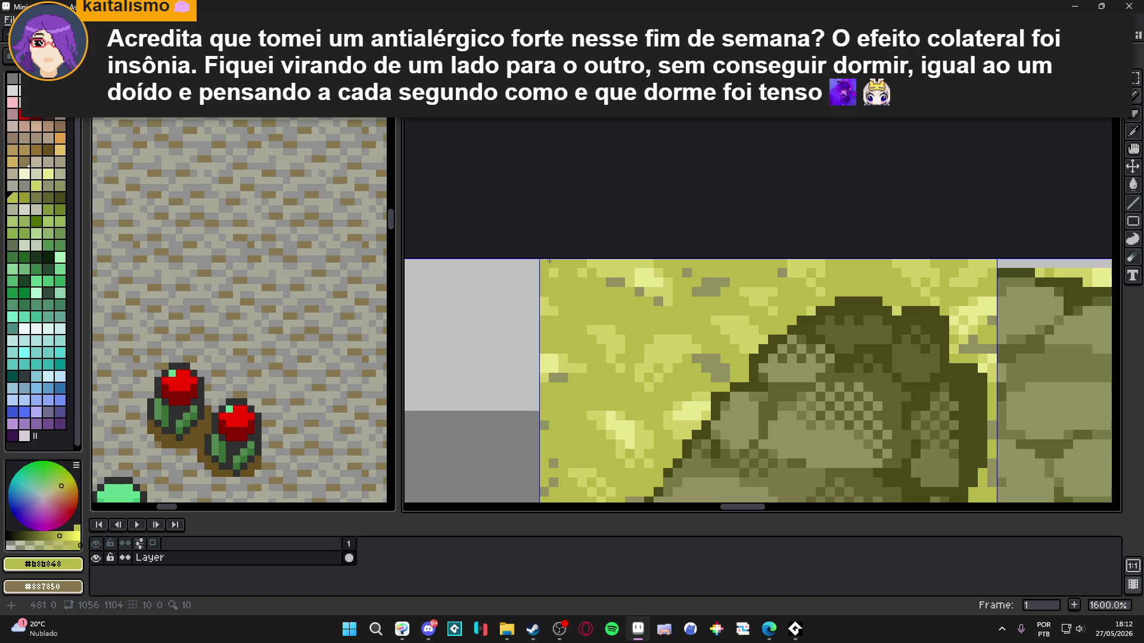
scroll(773, 312, "down", 5)
scroll(884, 310, "up", 5)
Step: Paint the cliff tile's top row olive with darker olive touch-ups
left_click(884, 310, "alt")
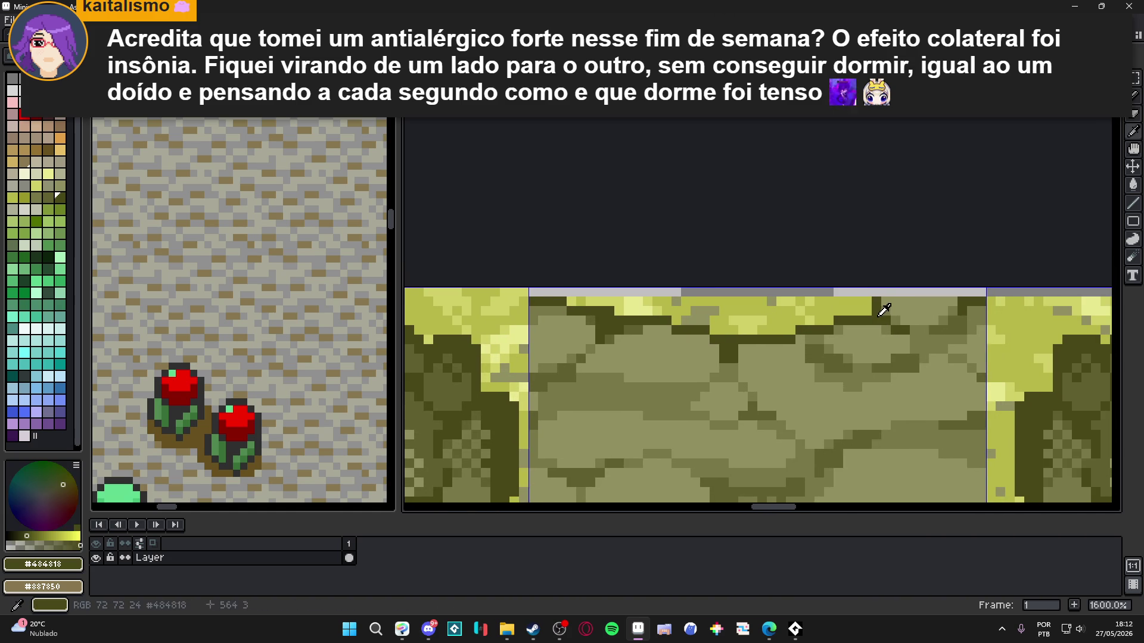
left_click(886, 293)
left_click(897, 305, "alt")
left_click_drag(898, 293, 980, 293)
left_click(952, 308, "alt")
left_click(977, 292)
left_click(962, 292)
left_click(887, 292)
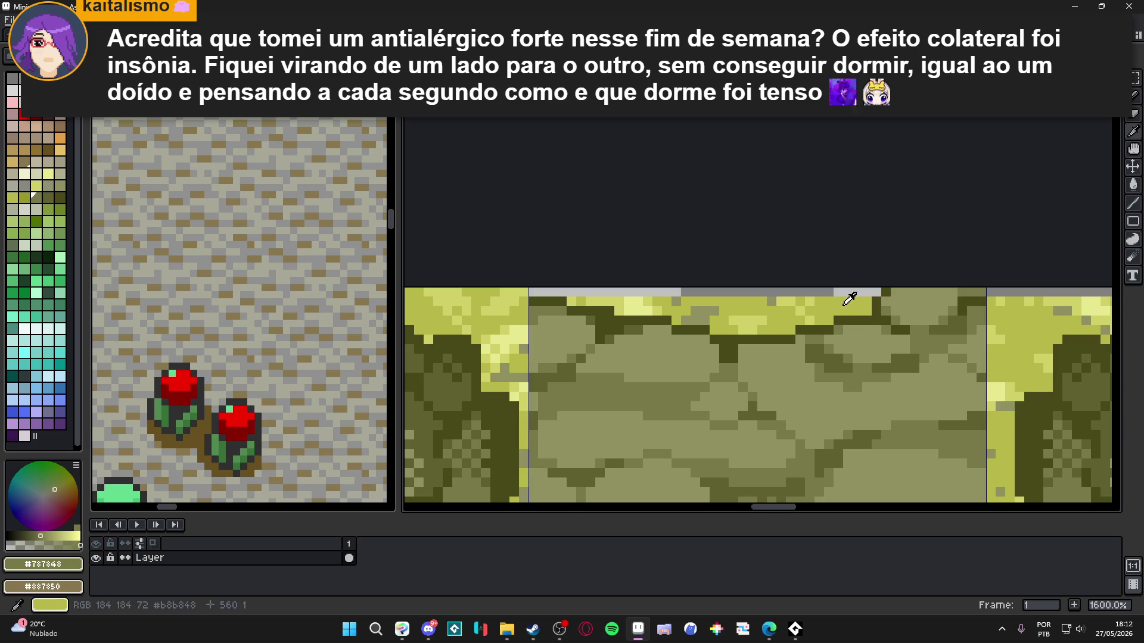
Step: Draw a yellow-green line along the top row and add bright yellow stretches
left_click(845, 302, "alt")
left_click(587, 296, "shift")
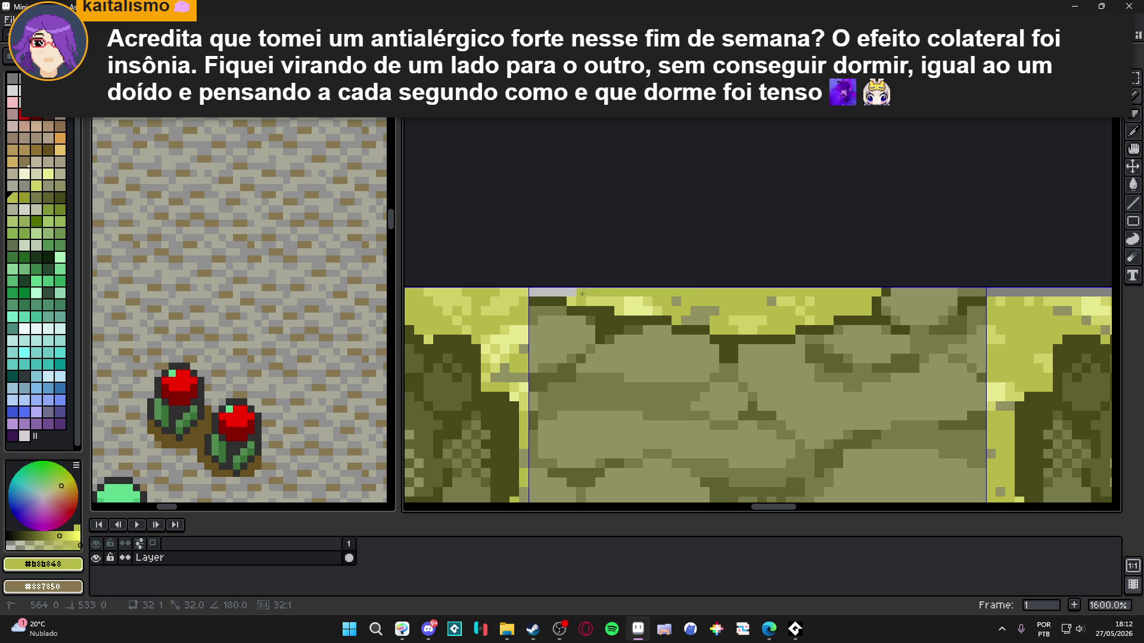
left_click(610, 309, "alt")
left_click(600, 289, "shift")
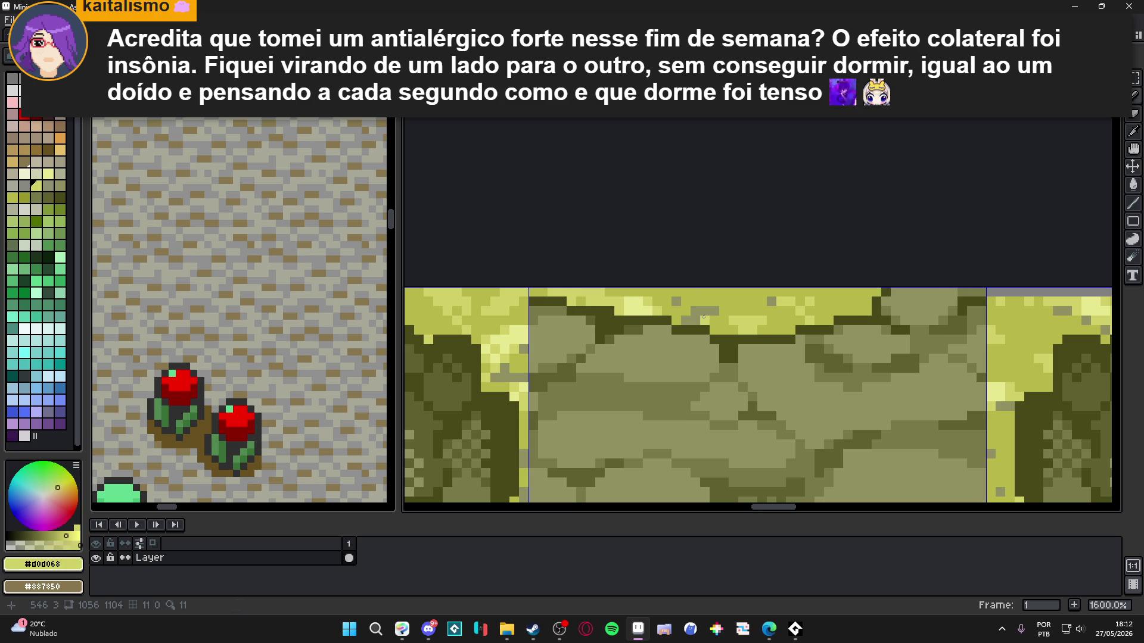
left_click(696, 310, "shift")
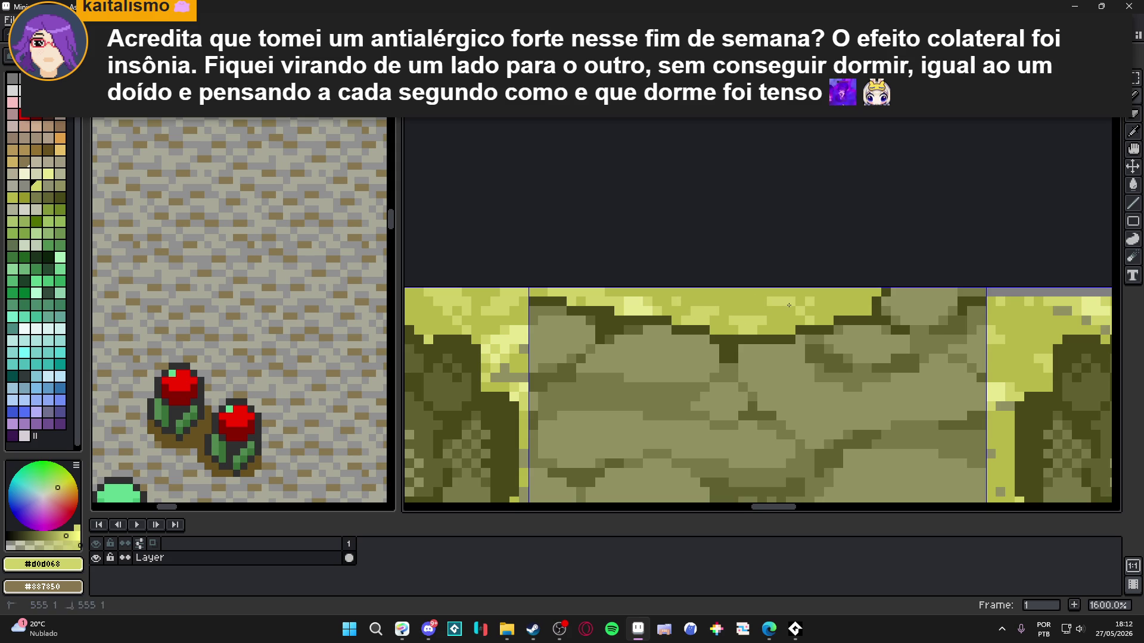
scroll(791, 309, "down", 2)
scroll(794, 343, "up", 2)
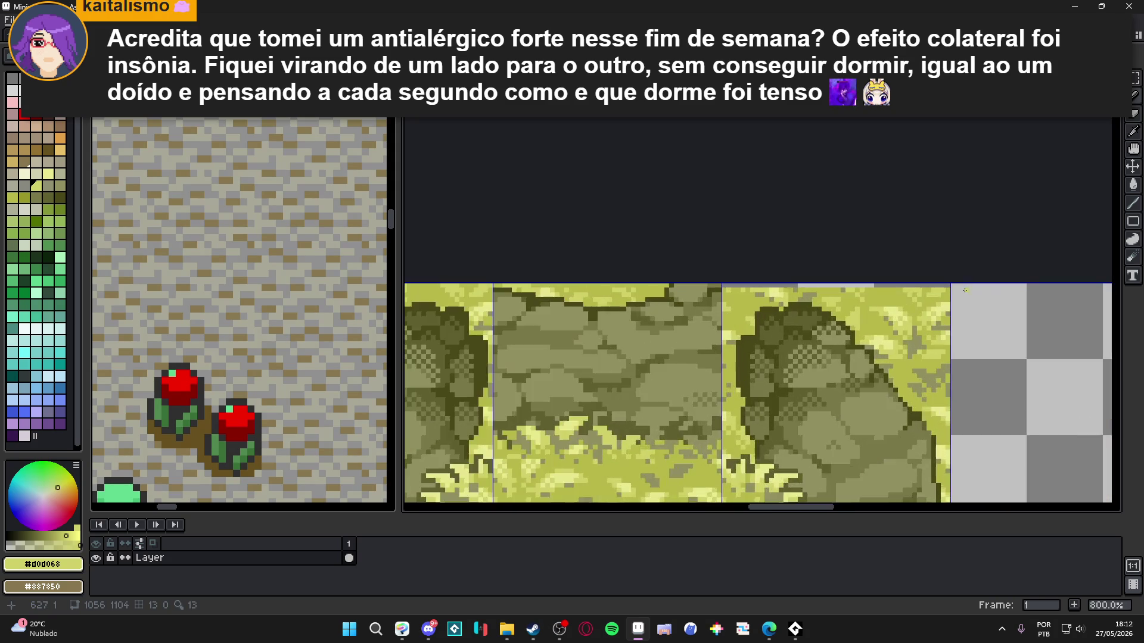
Step: Fill the next tile's empty top row with yellow-green
left_click(929, 295, "alt")
left_click_drag(928, 285, 482, 280)
scroll(634, 355, "down", 3)
scroll(633, 355, "down", 3)
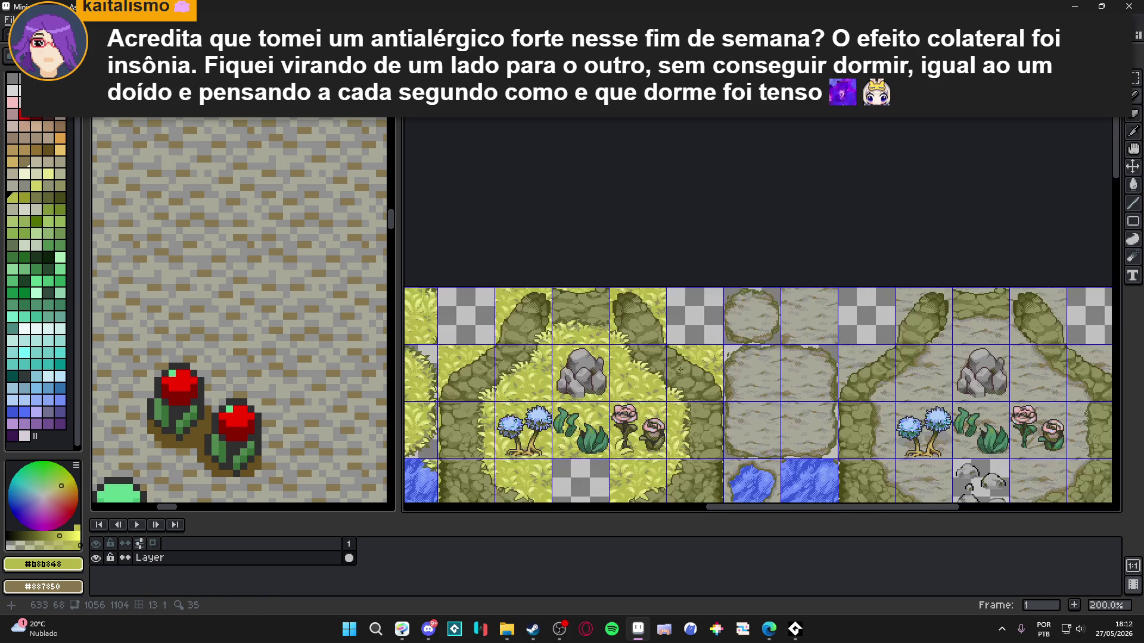
scroll(707, 315, "down", 3)
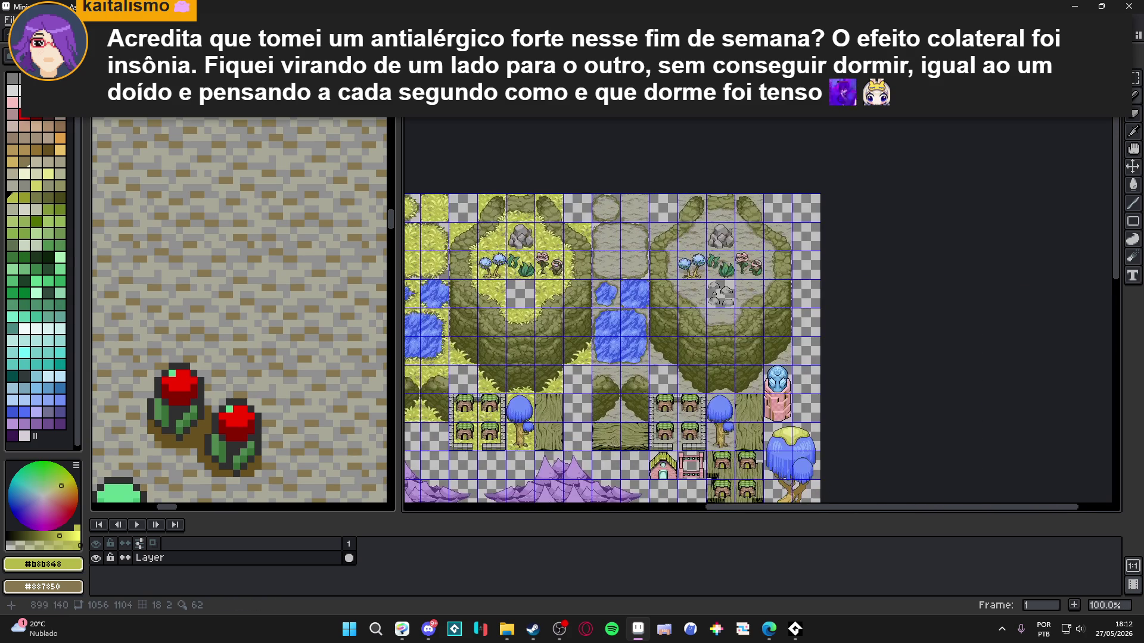
Step: Compare the flowers with third_area and undo the stray red stroke on the pink flower
left_click_drag(708, 315, 766, 243)
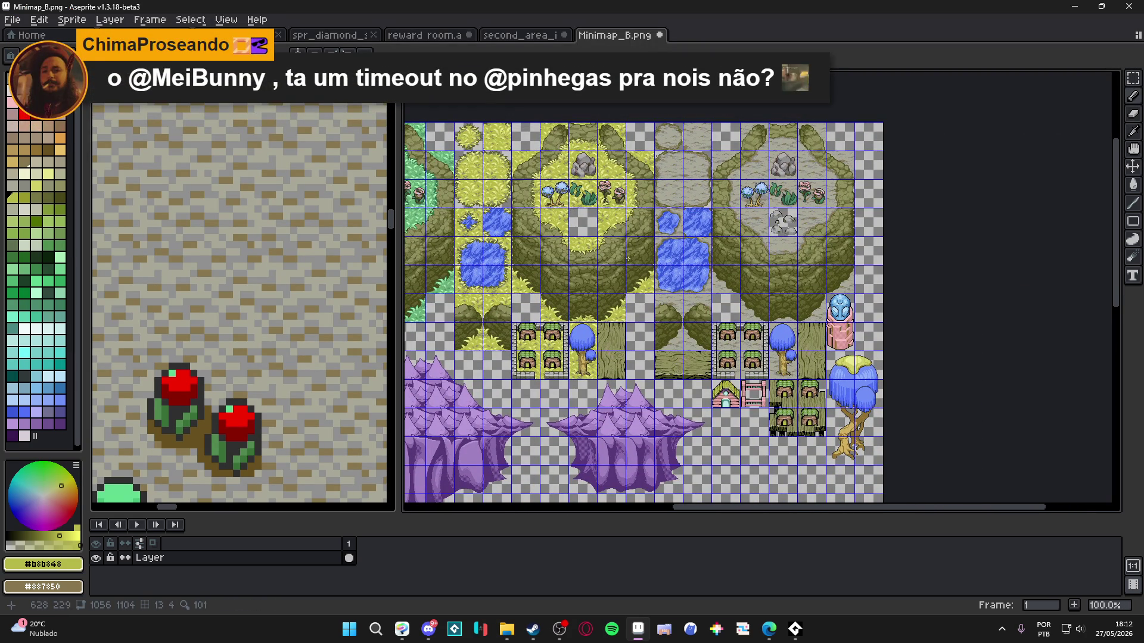
scroll(275, 285, "down", 2)
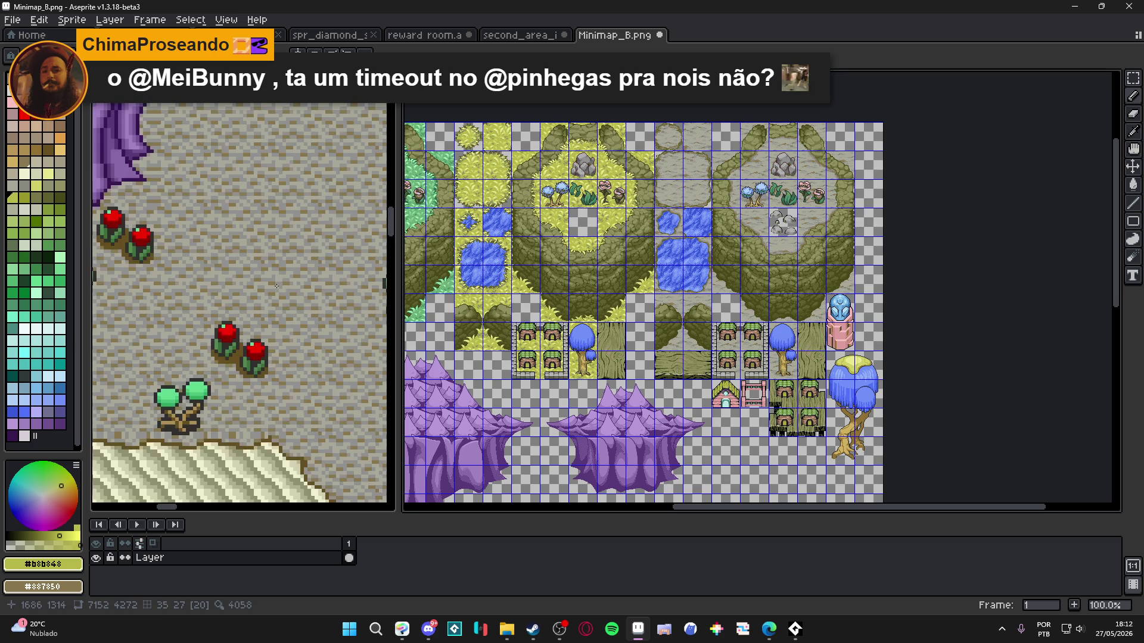
scroll(279, 288, "up", 2)
scroll(825, 186, "up", 3)
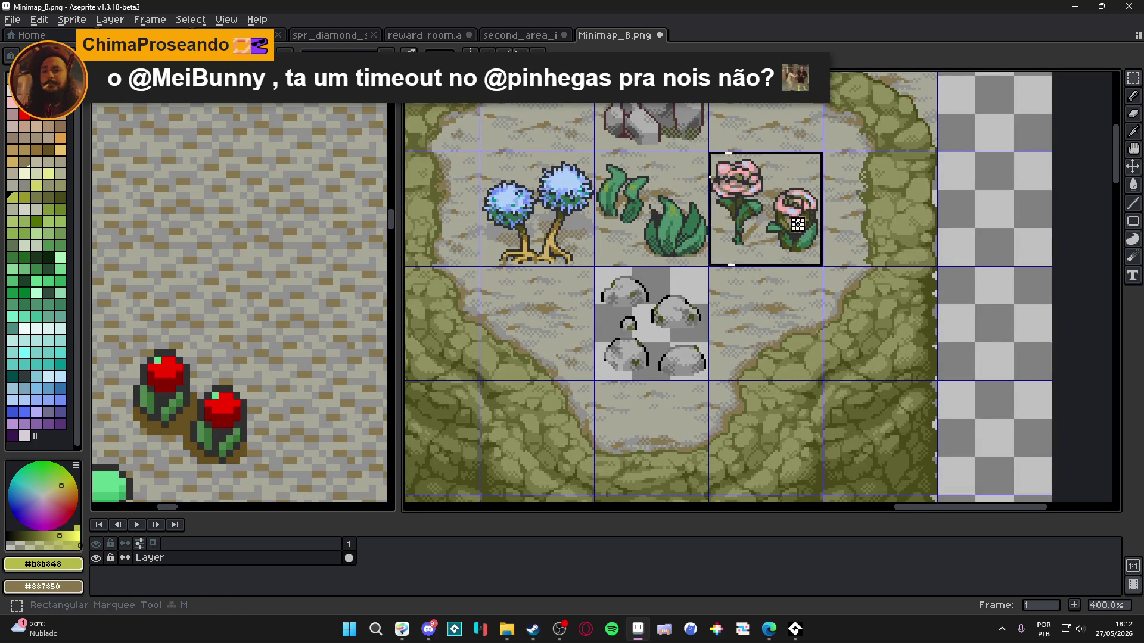
key("ctrl+Tab")
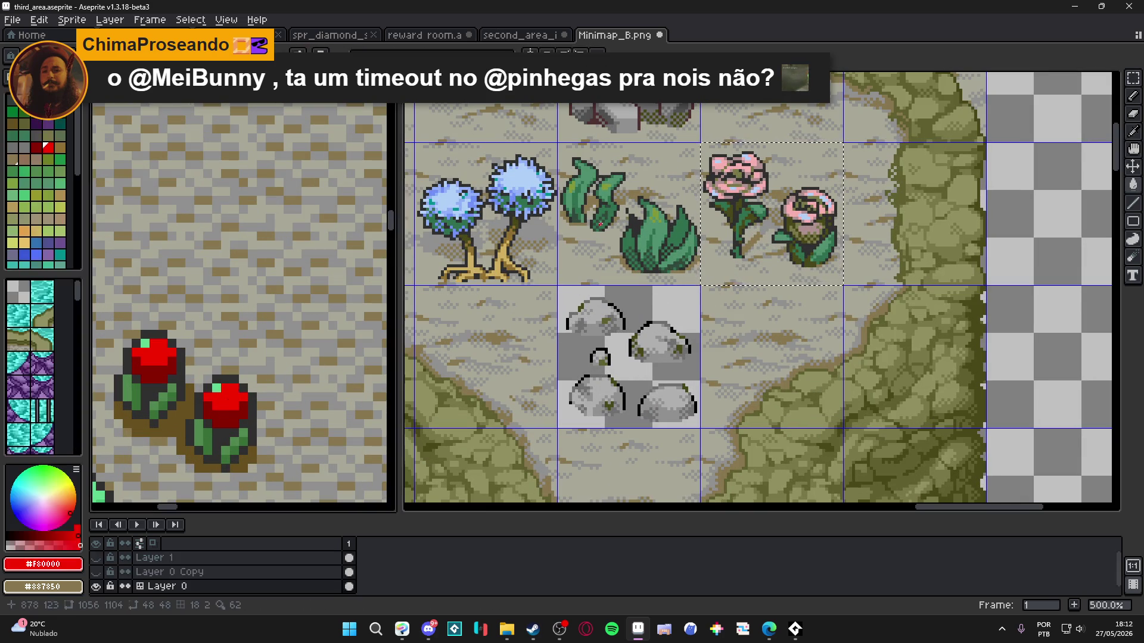
scroll(598, 226, "up", 1)
key("ctrl+Tab")
key("ctrl+z")
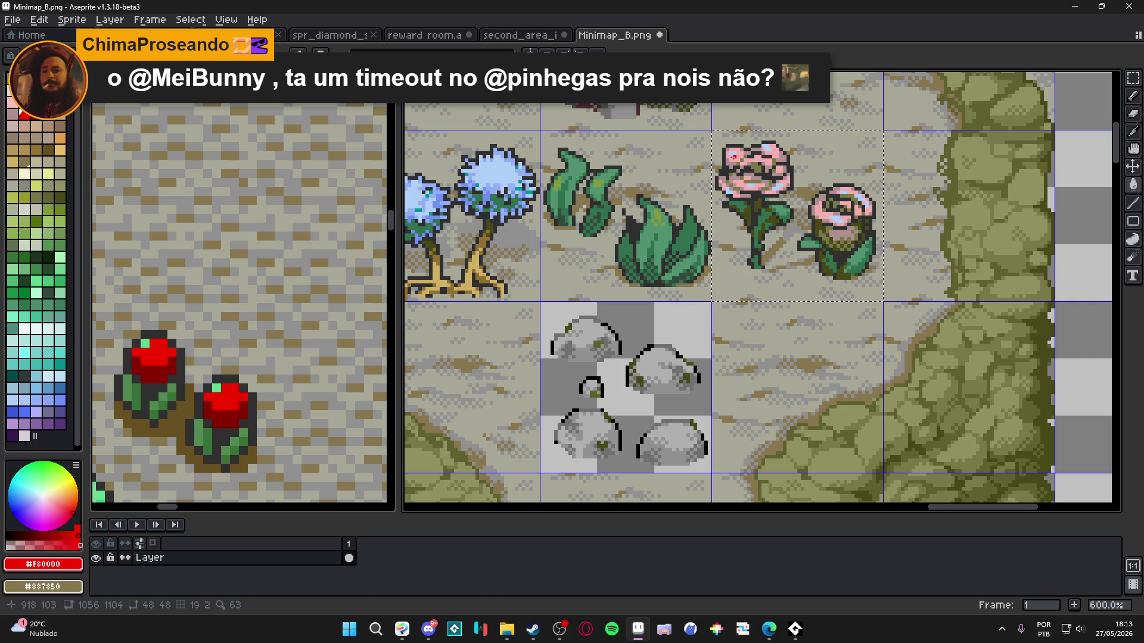
key("ctrl+Tab")
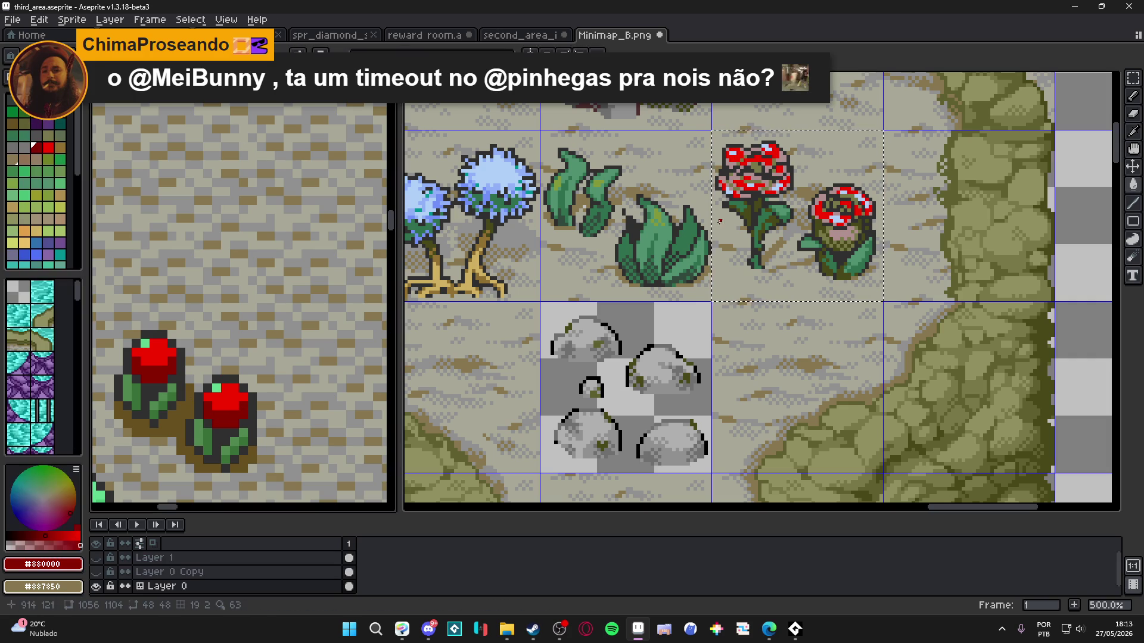
key("ctrl+Tab")
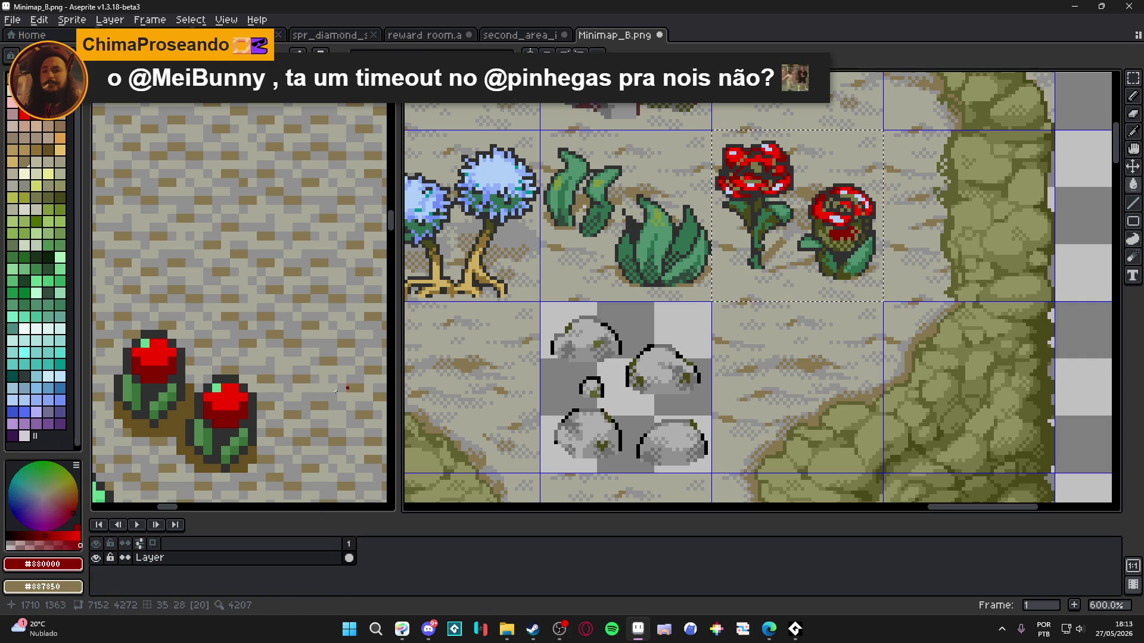
key("ctrl+Tab")
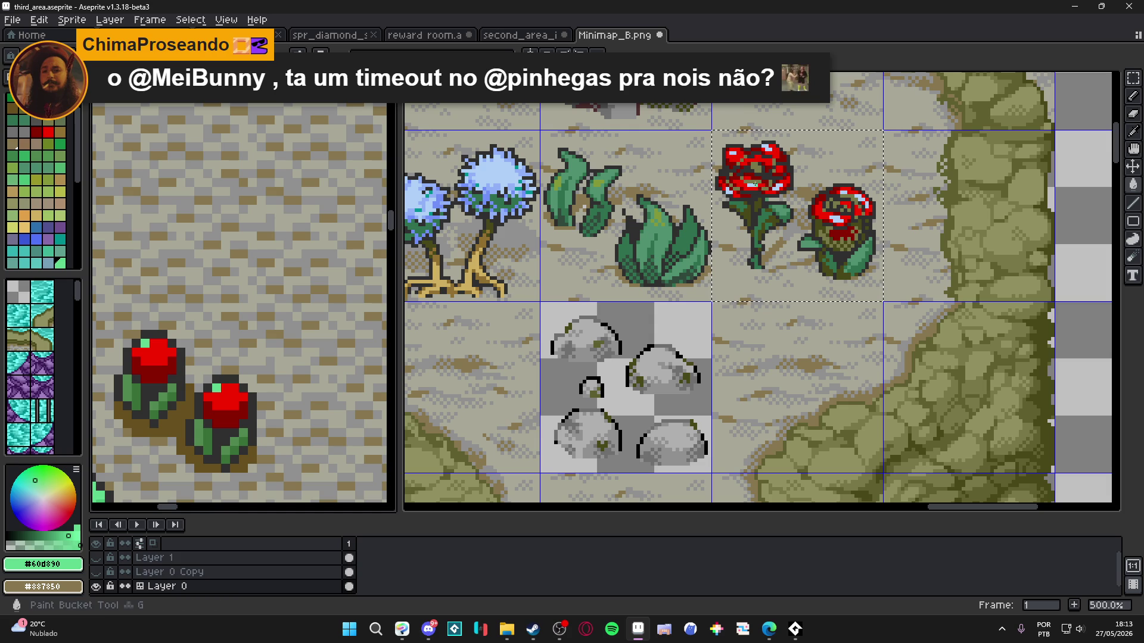
key("ctrl+Tab")
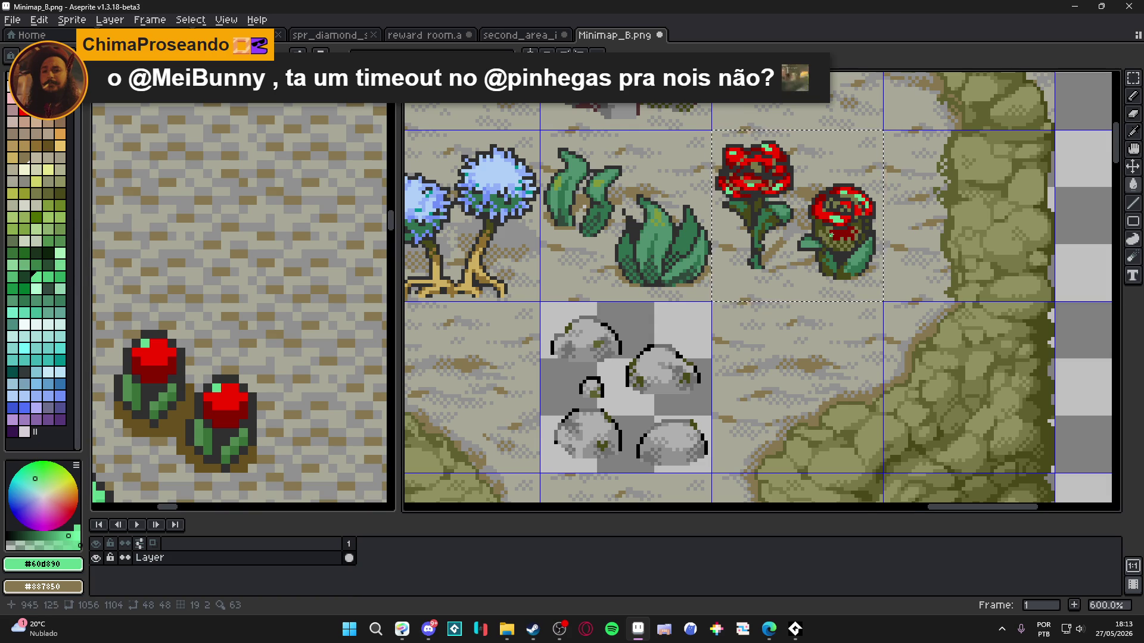
Step: Shade the roses' petals with dark red #503030 from the palette
scroll(831, 233, "down", 4)
scroll(831, 233, "up", 7)
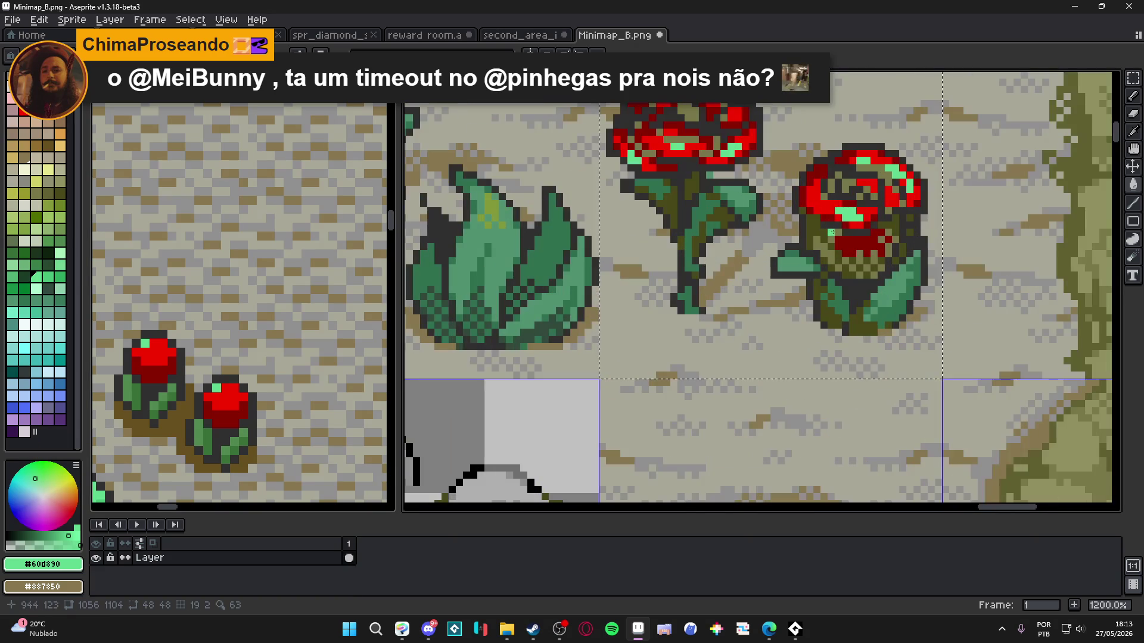
left_click(834, 238, "alt")
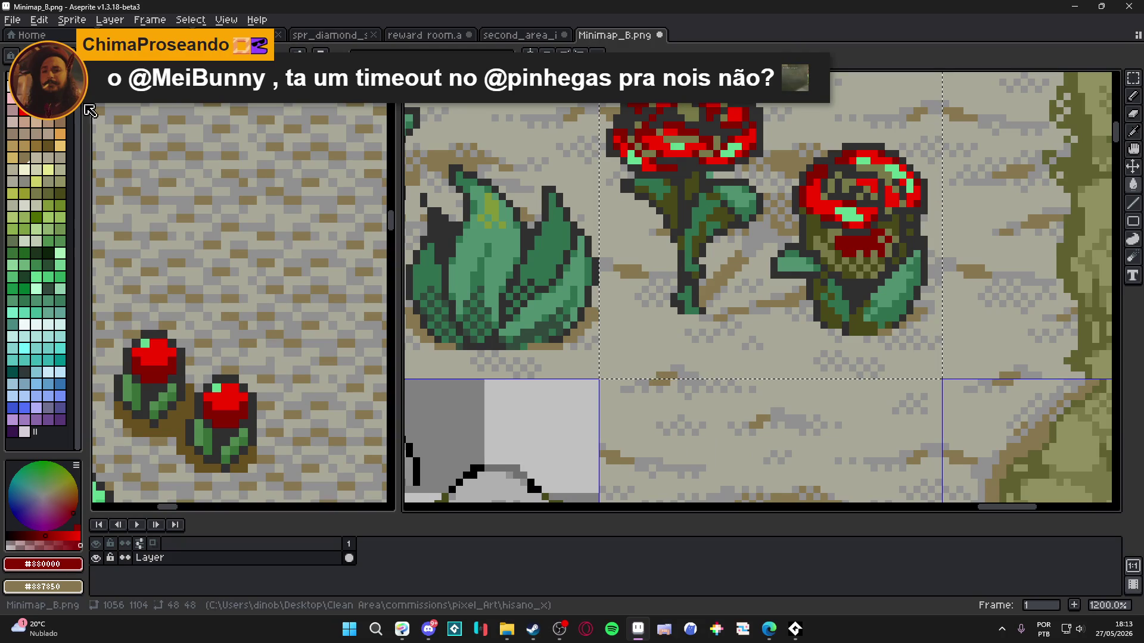
left_click(56, 122)
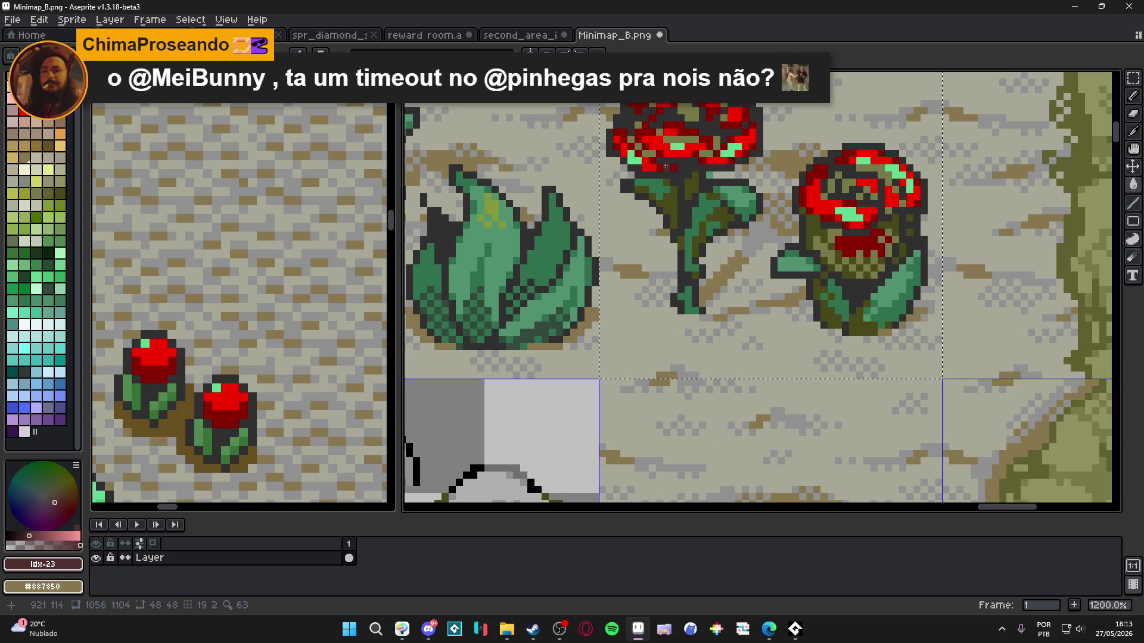
left_click_drag(642, 146, 679, 136)
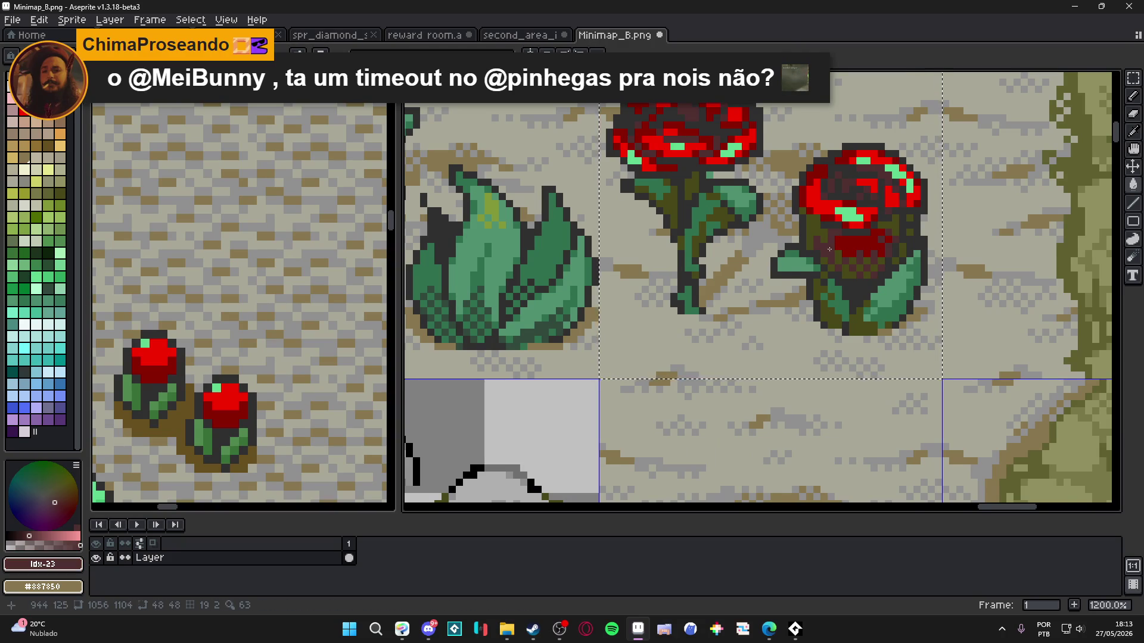
scroll(798, 205, "down", 6)
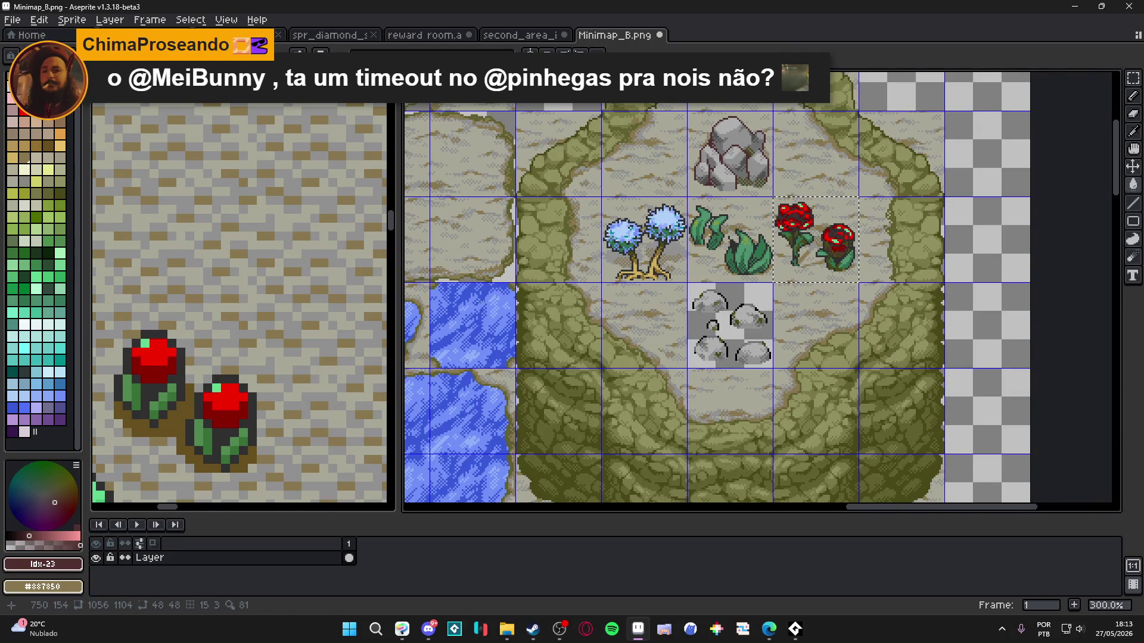
Step: Select the blue-tree tile and fill its tree tops green
scroll(260, 337, "down", 5)
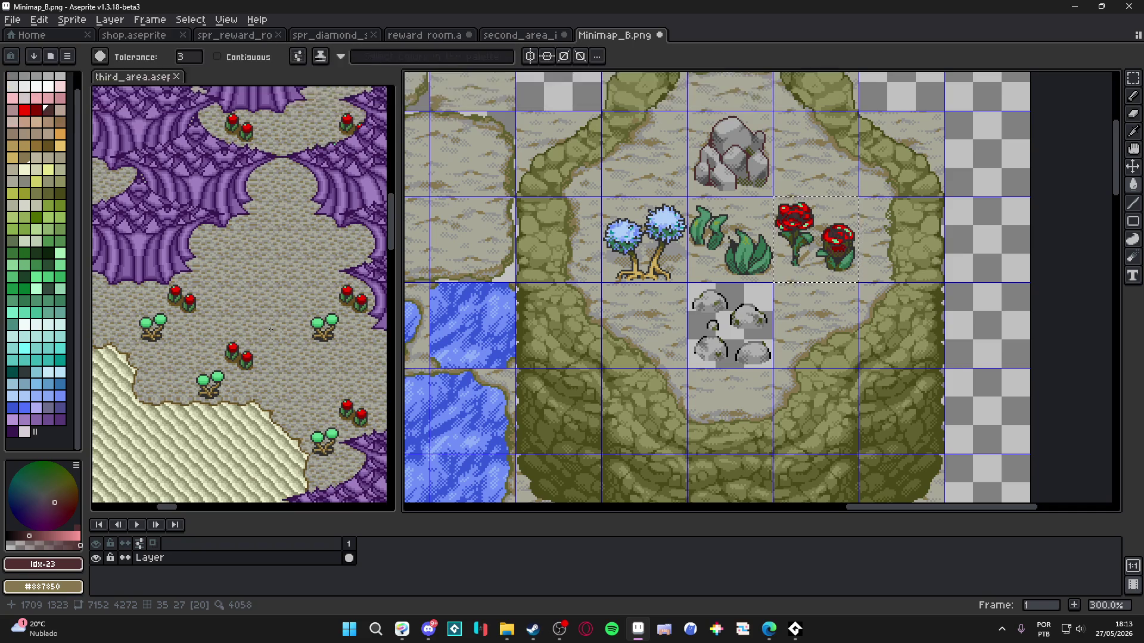
left_click_drag(774, 298, 817, 302)
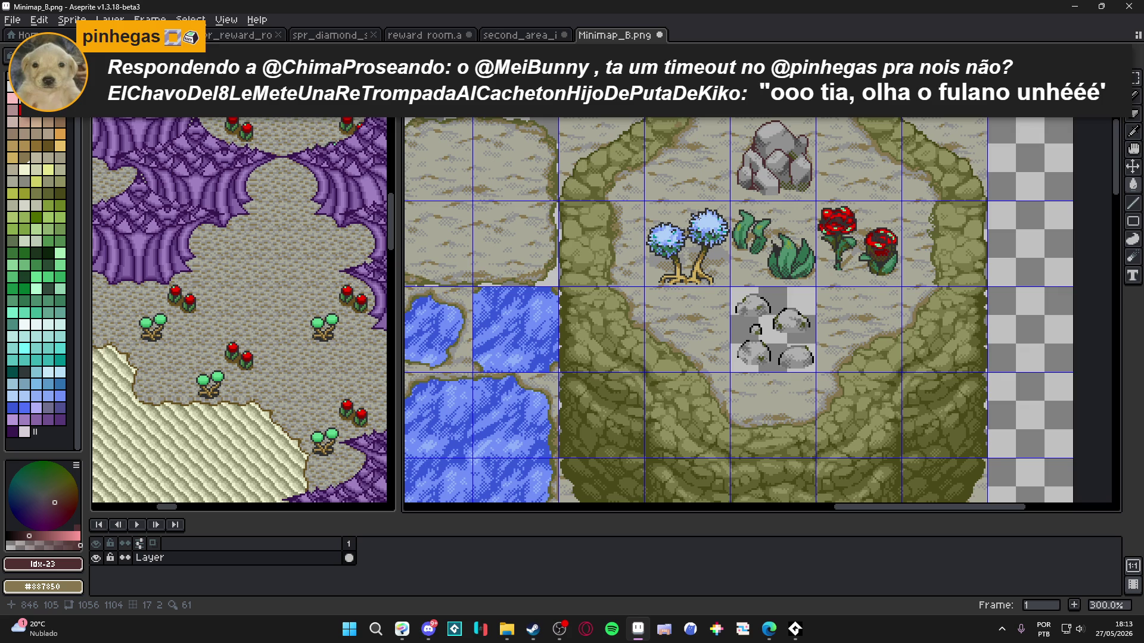
left_click_drag(724, 207, 703, 265)
scroll(325, 330, "up", 4)
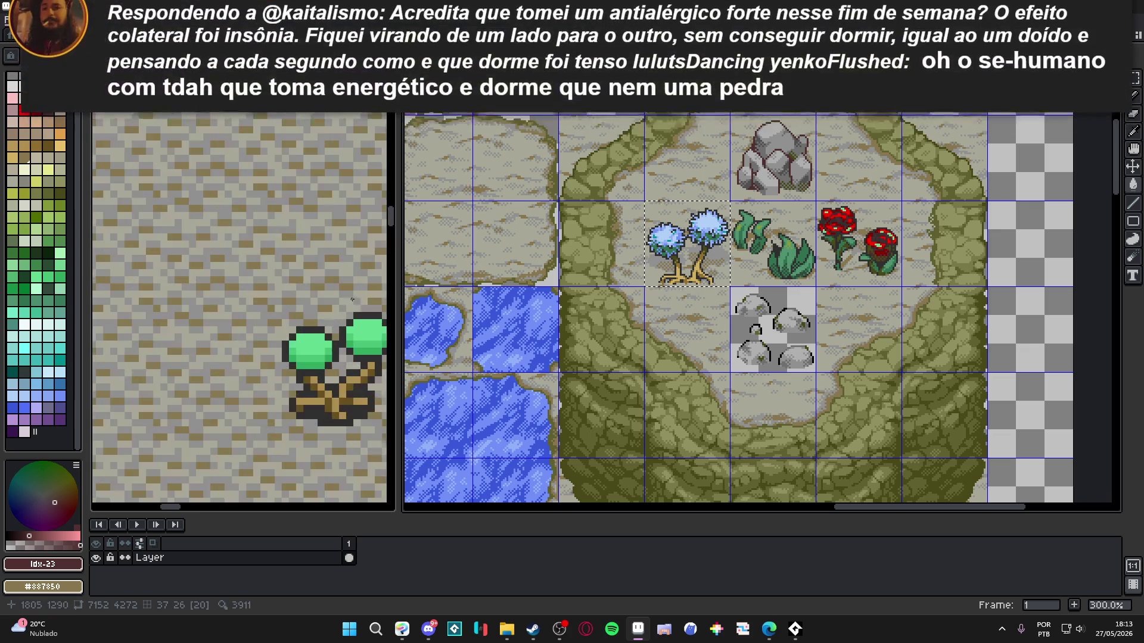
left_click(615, 245)
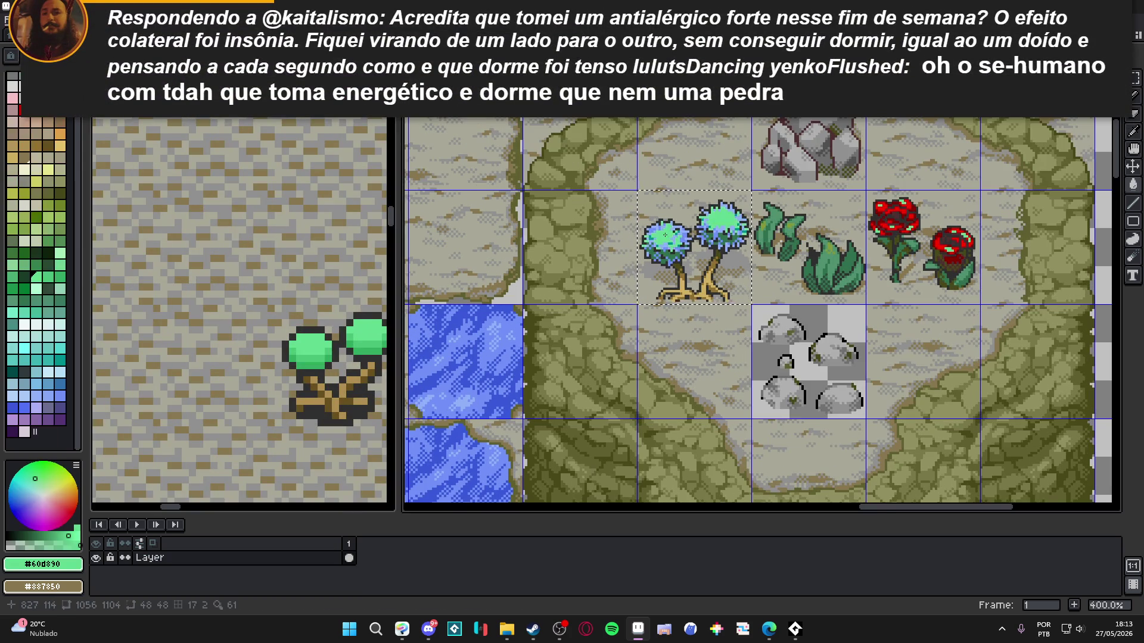
Step: Sample a green from the third_area tree and fill the remaining blue leaf pixels
scroll(489, 325, "up", 2)
scroll(350, 349, "up", 1)
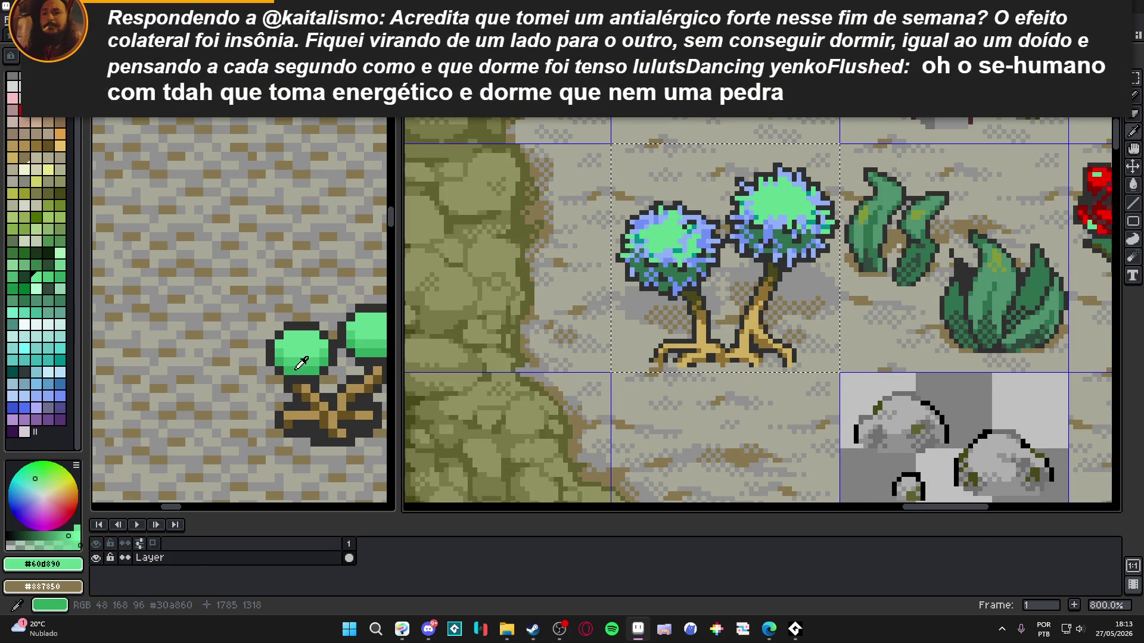
scroll(675, 297, "up", 1)
left_click(675, 297)
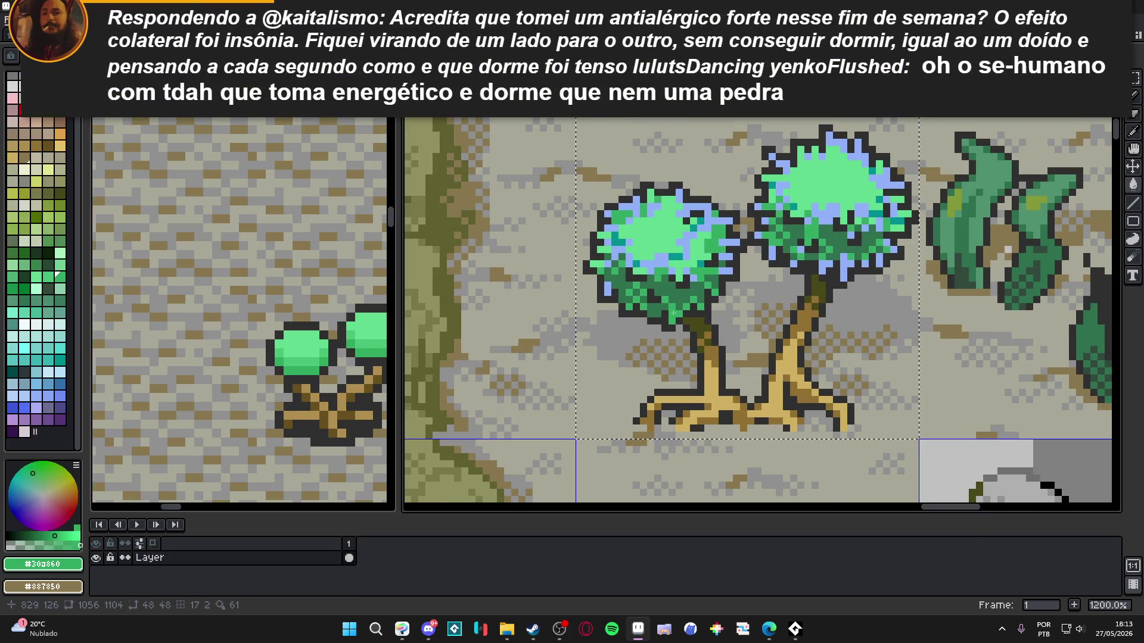
left_click(312, 365)
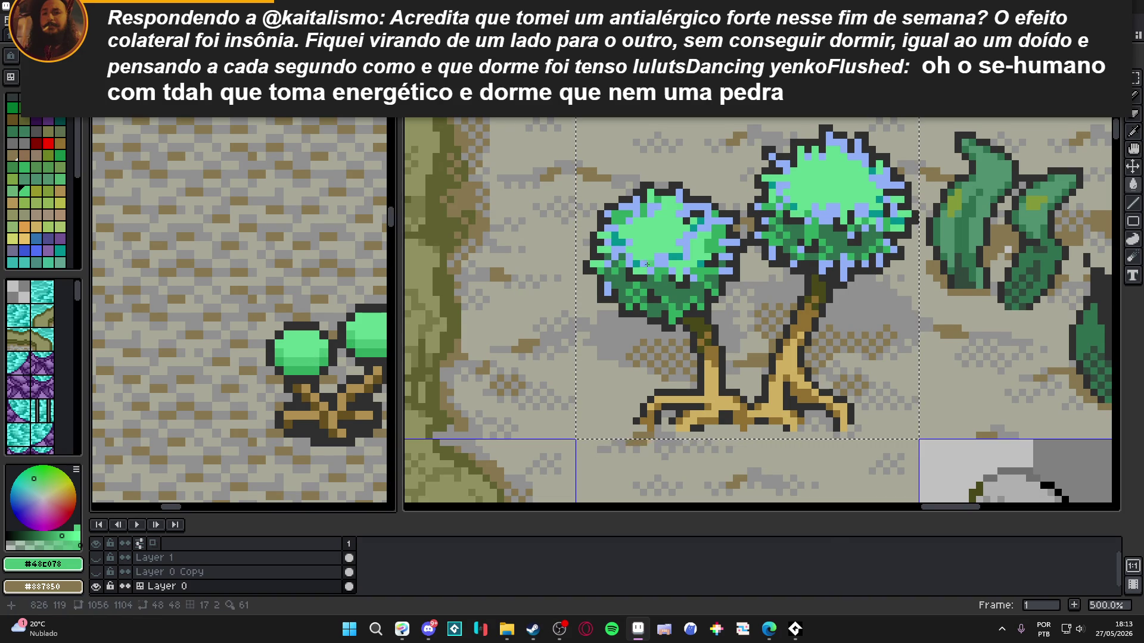
left_click(658, 261)
scroll(660, 258, "down", 7)
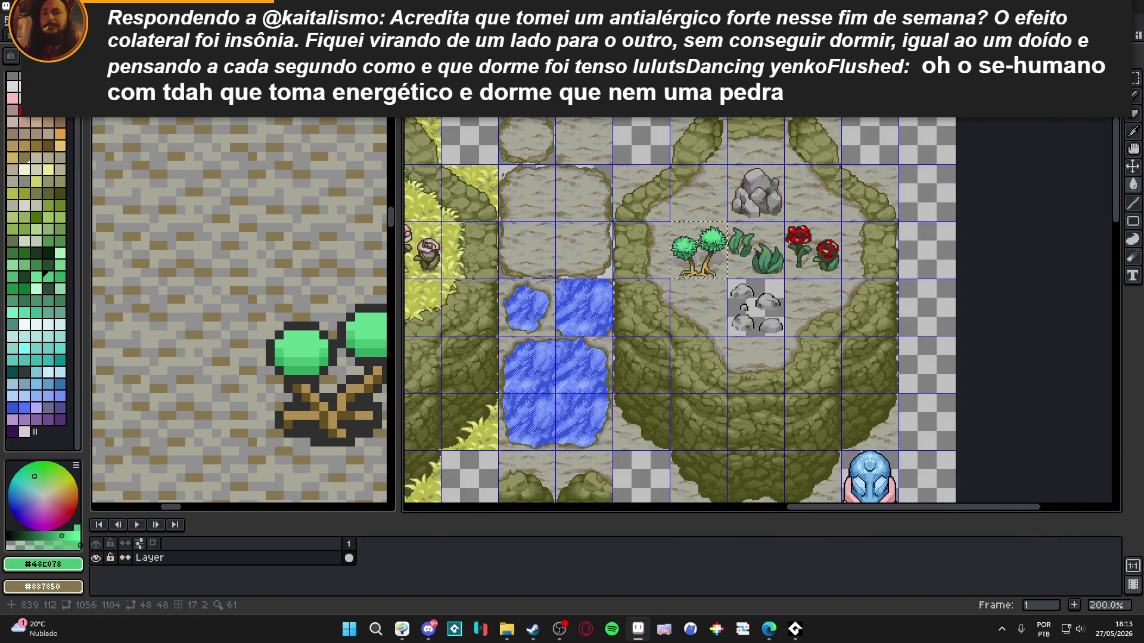
scroll(295, 304, "down", 1)
scroll(295, 304, "down", 4)
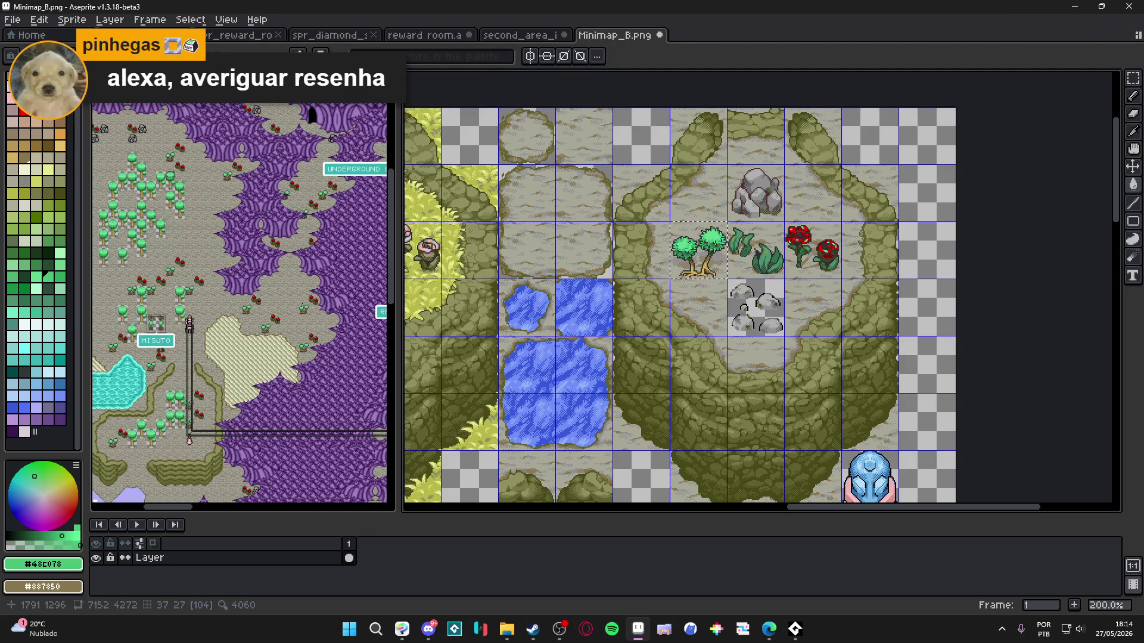
scroll(775, 295, "down", 1)
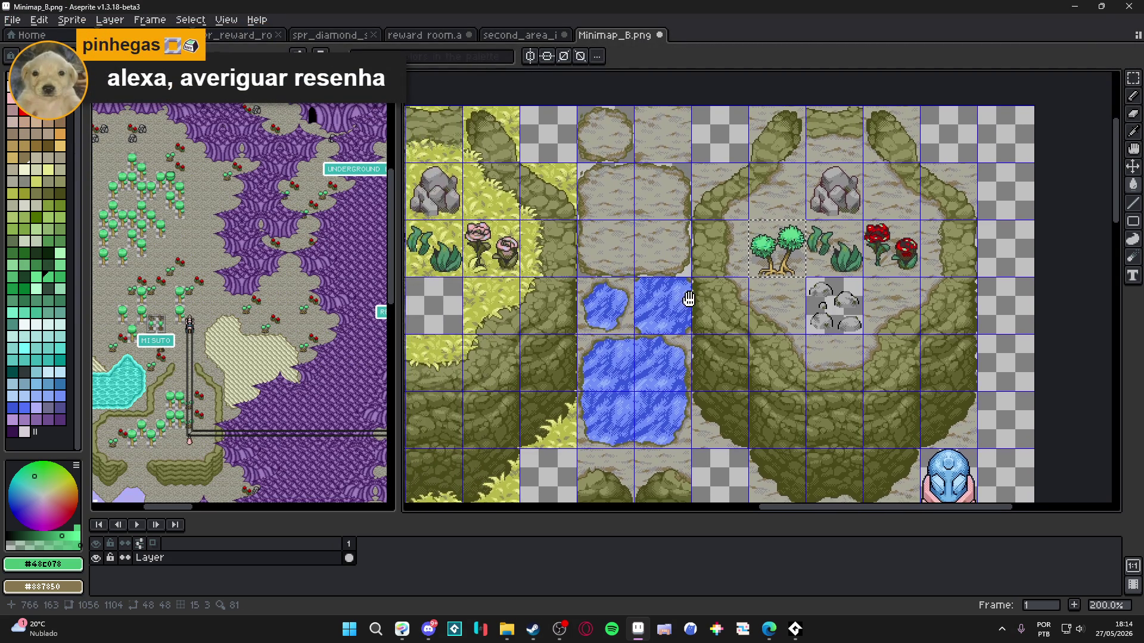
scroll(775, 295, "down", 1)
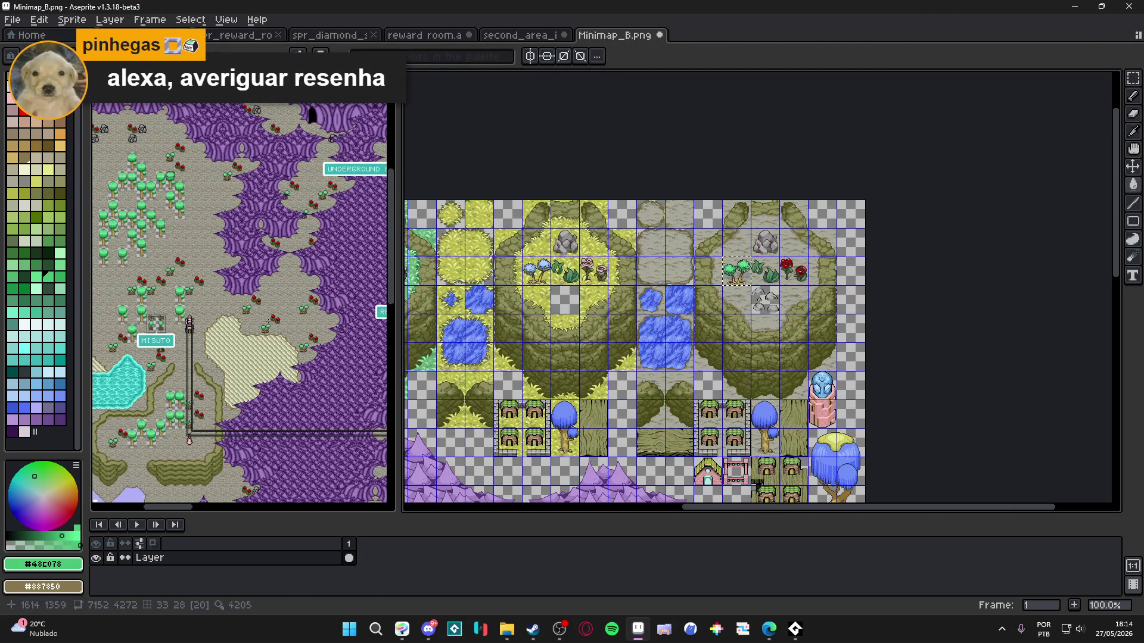
mouse_move(215, 419)
left_mouse_down()
mouse_move(203, 249)
mouse_move(203, 364)
left_mouse_up()
scroll(203, 333, "up", 1)
scroll(202, 333, "right", 5)
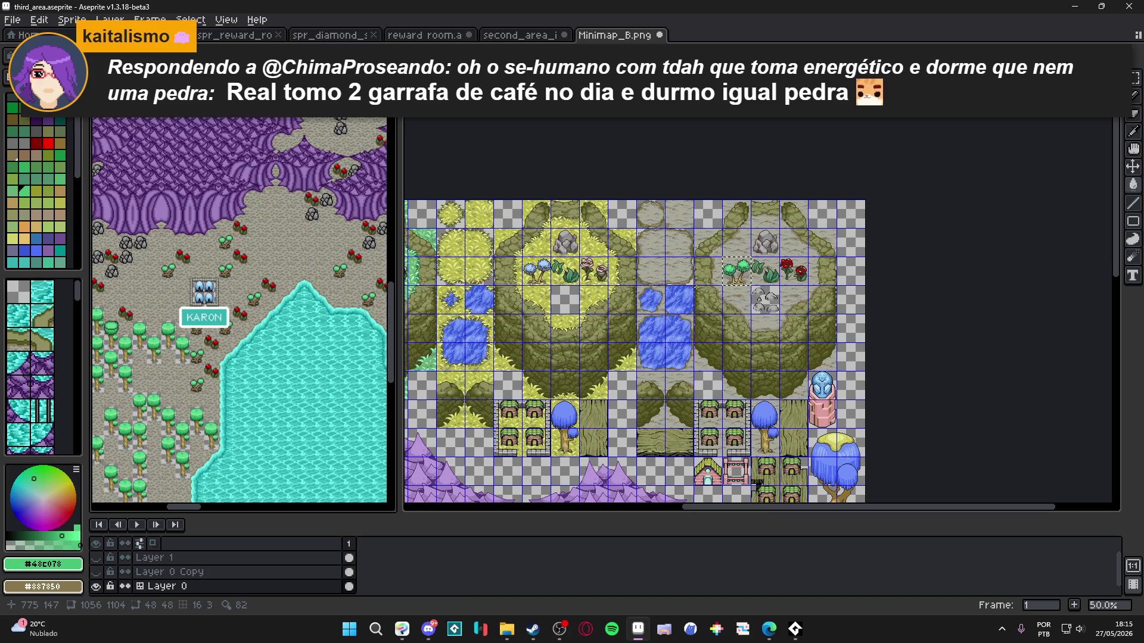
scroll(266, 254, "down", 1)
scroll(265, 255, "down", 1)
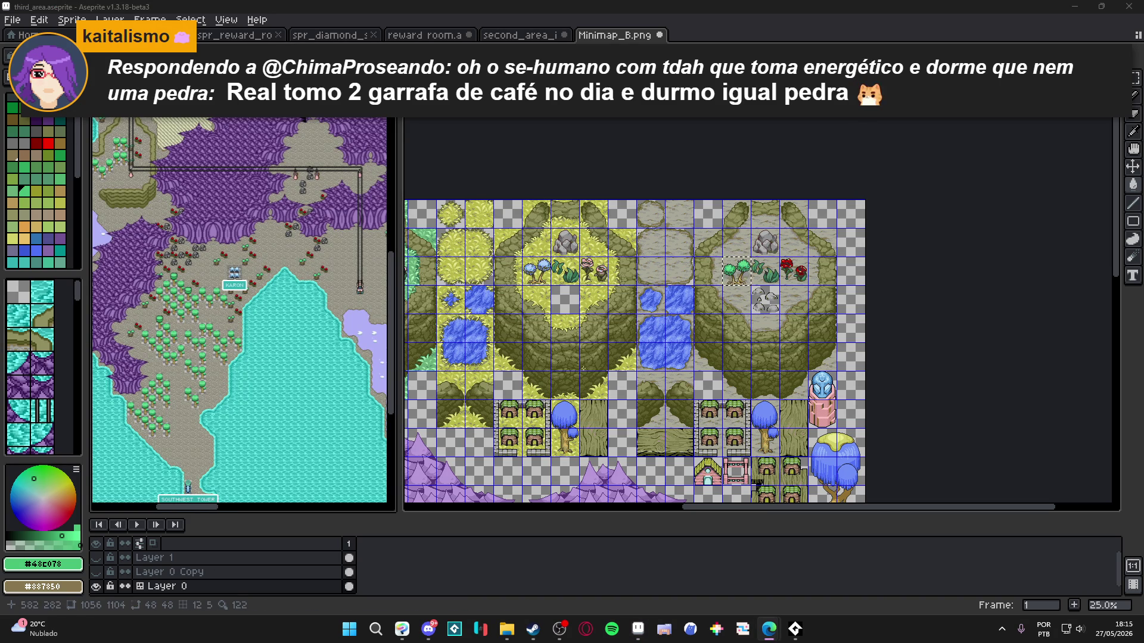
scroll(672, 384, "up", 1)
scroll(672, 384, "down", 1)
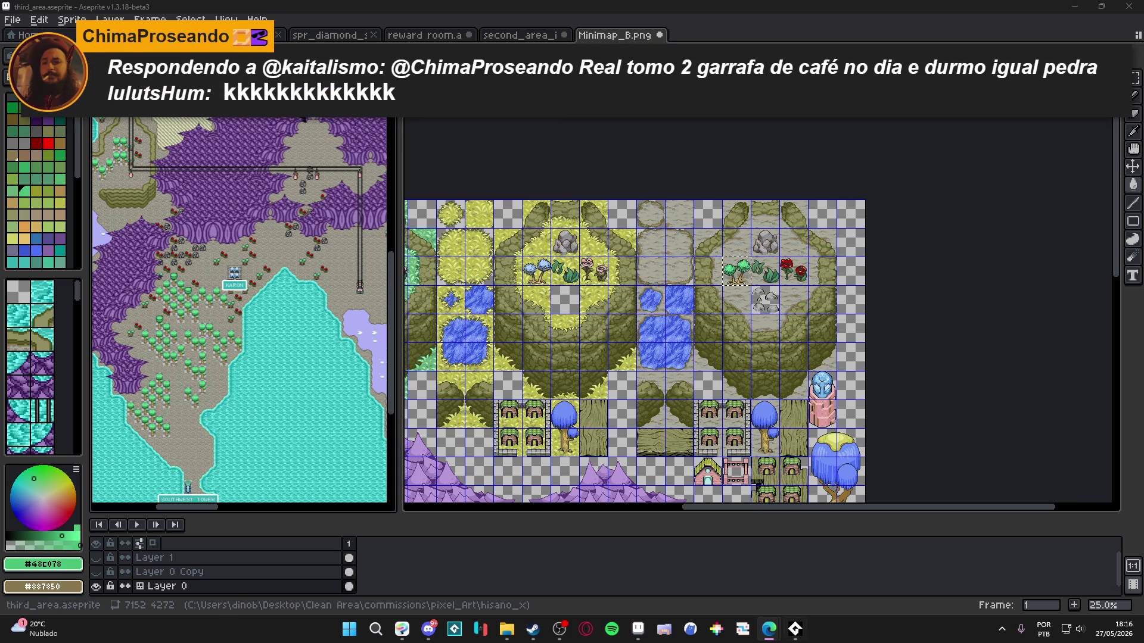
scroll(314, 176, "up", 2)
scroll(238, 298, "down", 2)
mouse_move(149, 179)
left_mouse_down()
mouse_move(245, 291)
mouse_move(236, 298)
left_mouse_up()
scroll(273, 407, "up", 2)
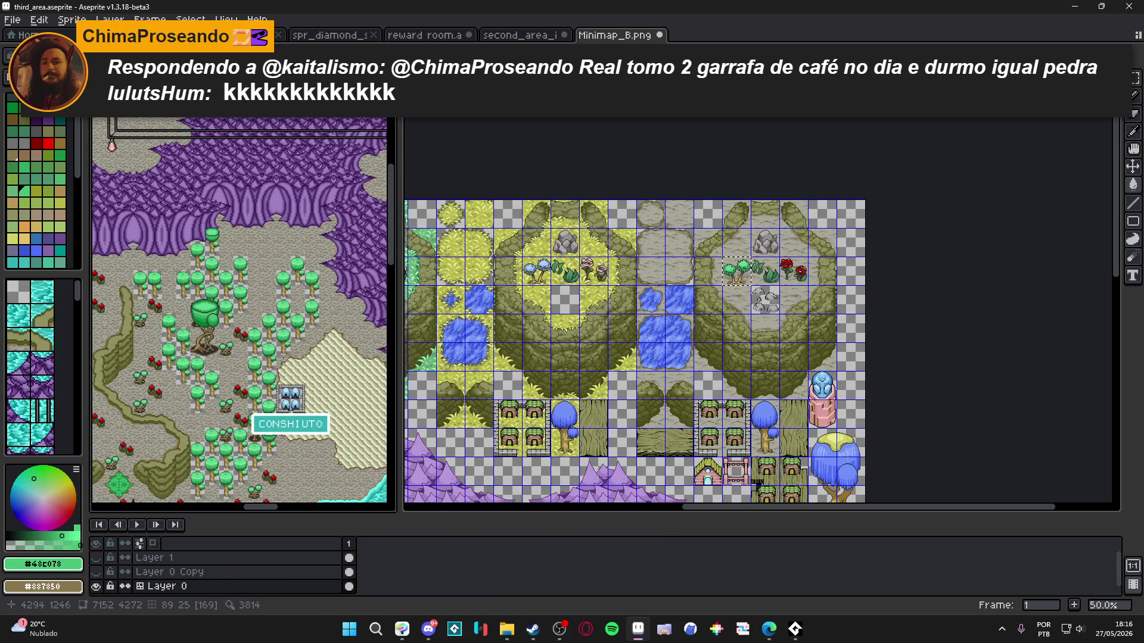
scroll(165, 360, "up", 10)
left_click_drag(165, 360, 150, 367)
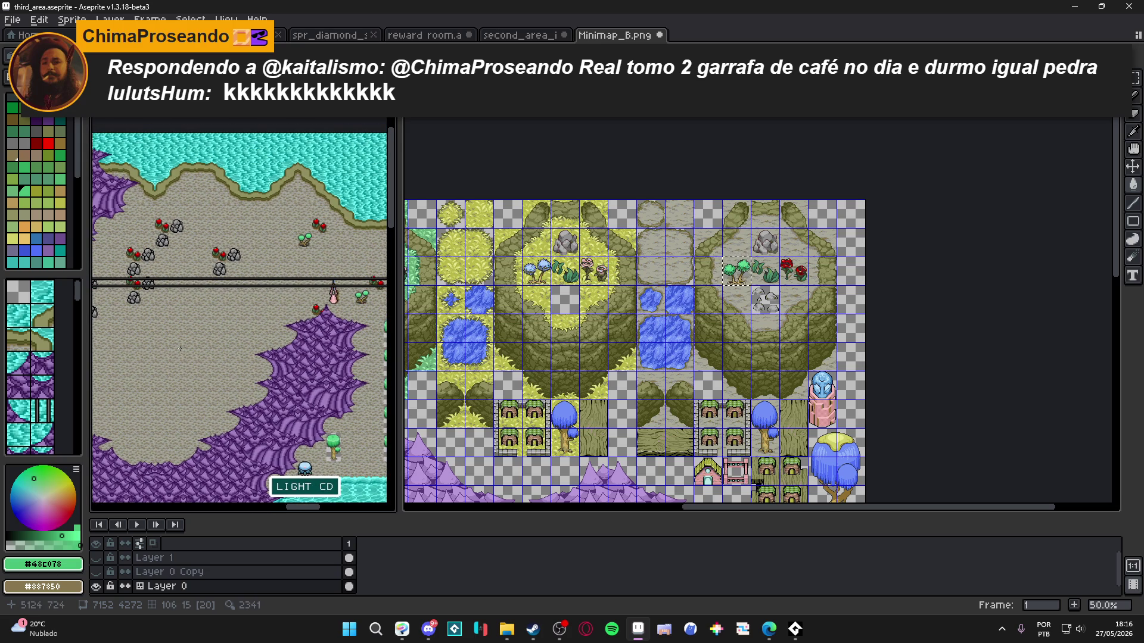
scroll(186, 343, "down", 1)
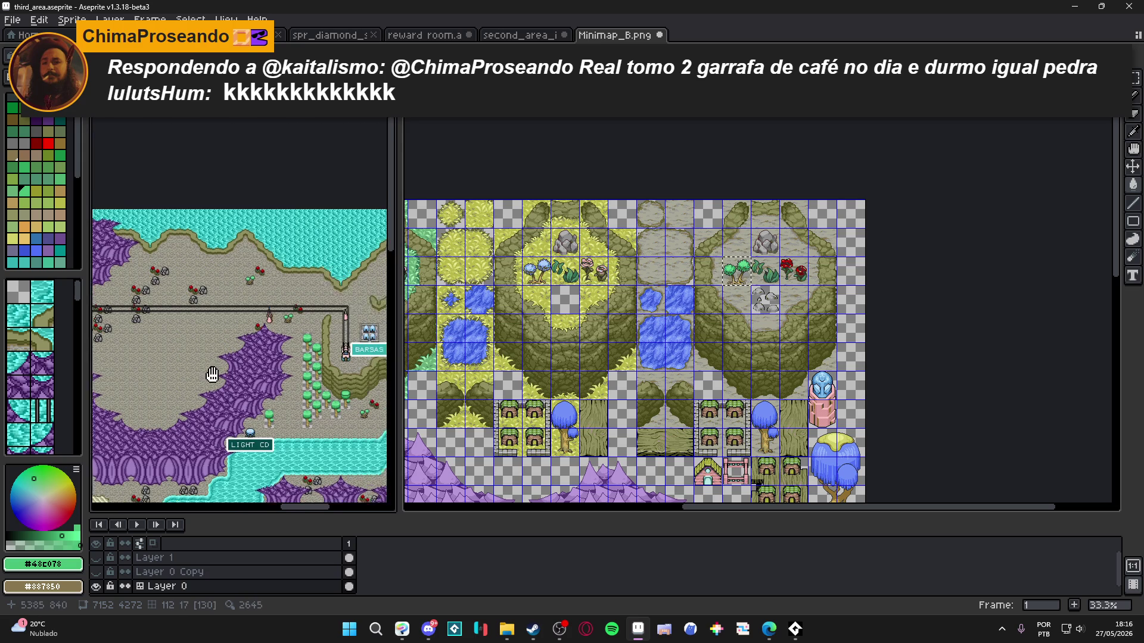
scroll(199, 374, "down", 5)
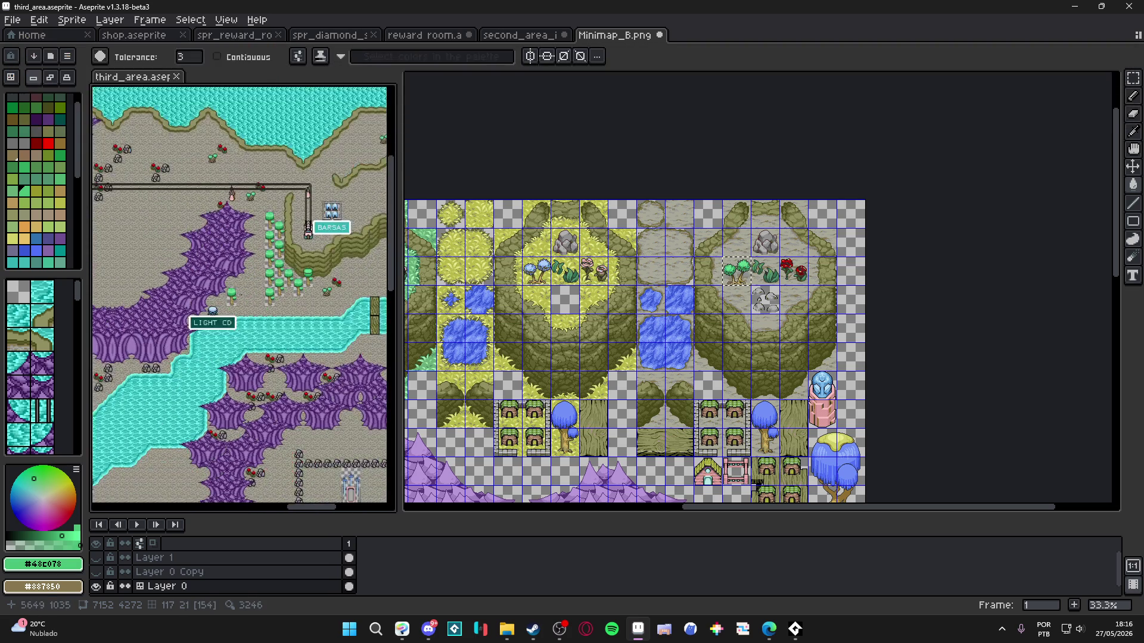
scroll(298, 346, "up", 3)
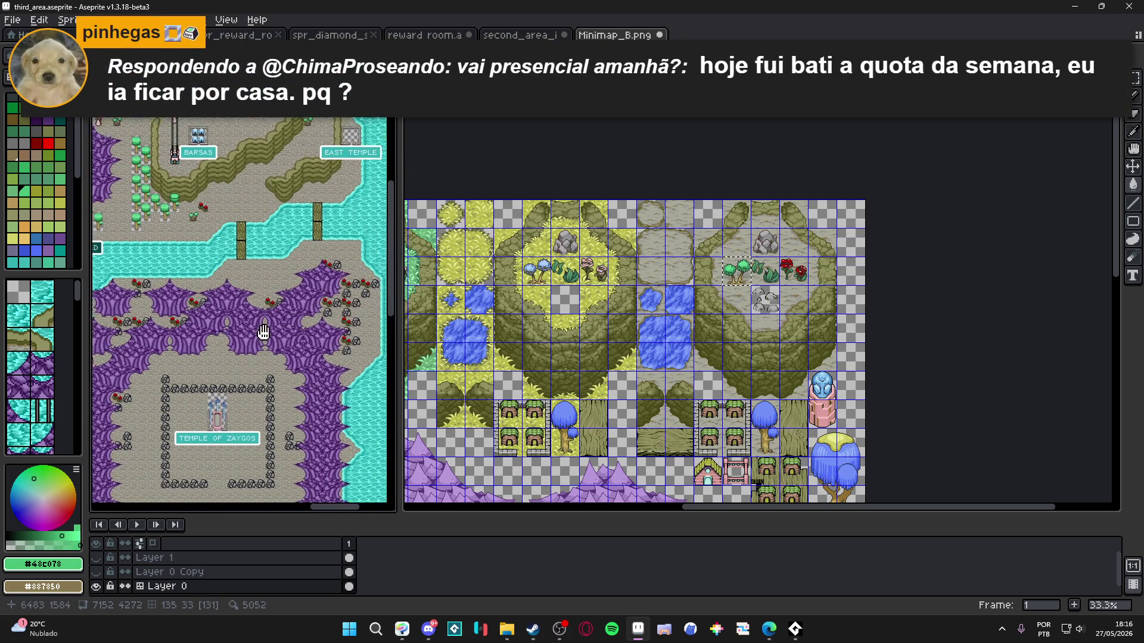
scroll(264, 394, "down", 10)
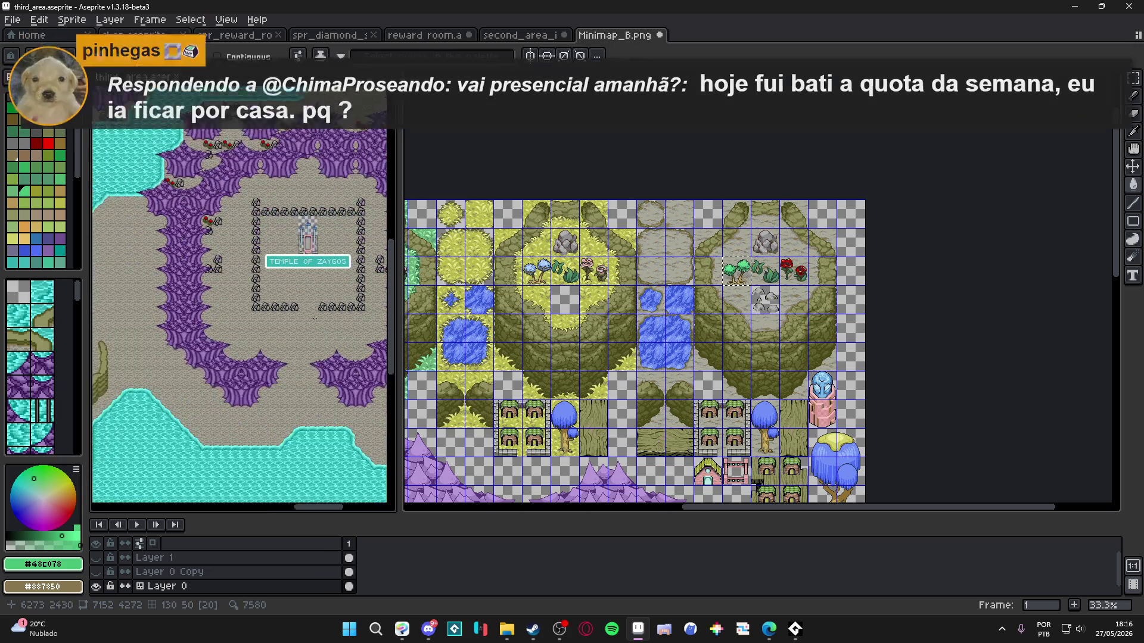
scroll(269, 275, "down", 3)
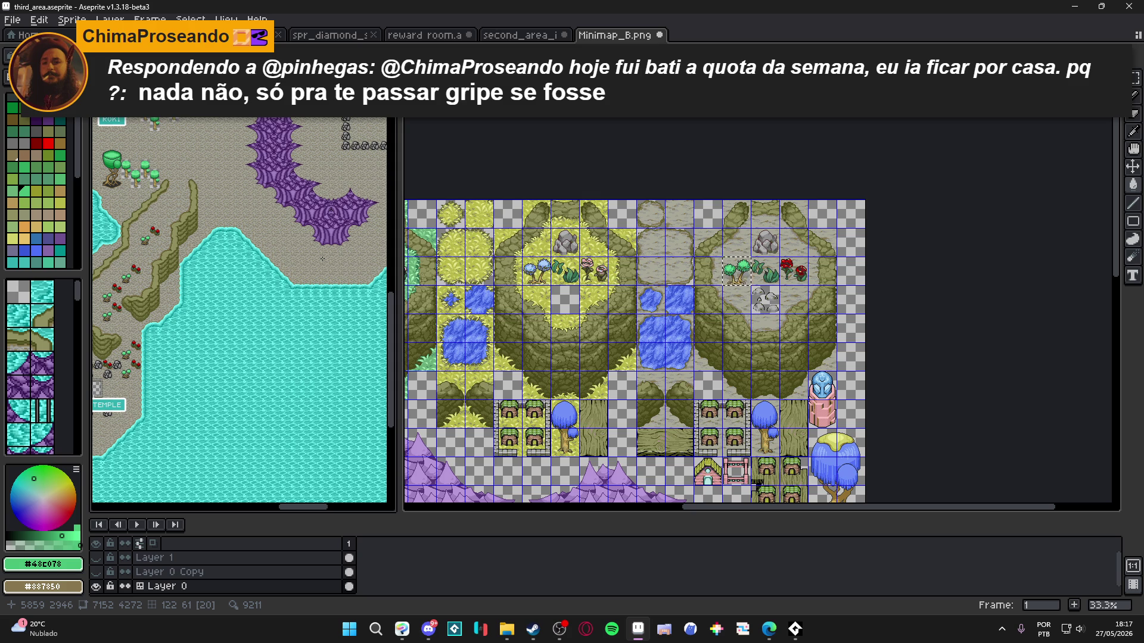
left_click_drag(180, 352, 292, 344)
scroll(291, 351, "up", 2)
scroll(292, 374, "left", 6)
scroll(256, 334, "down", 2)
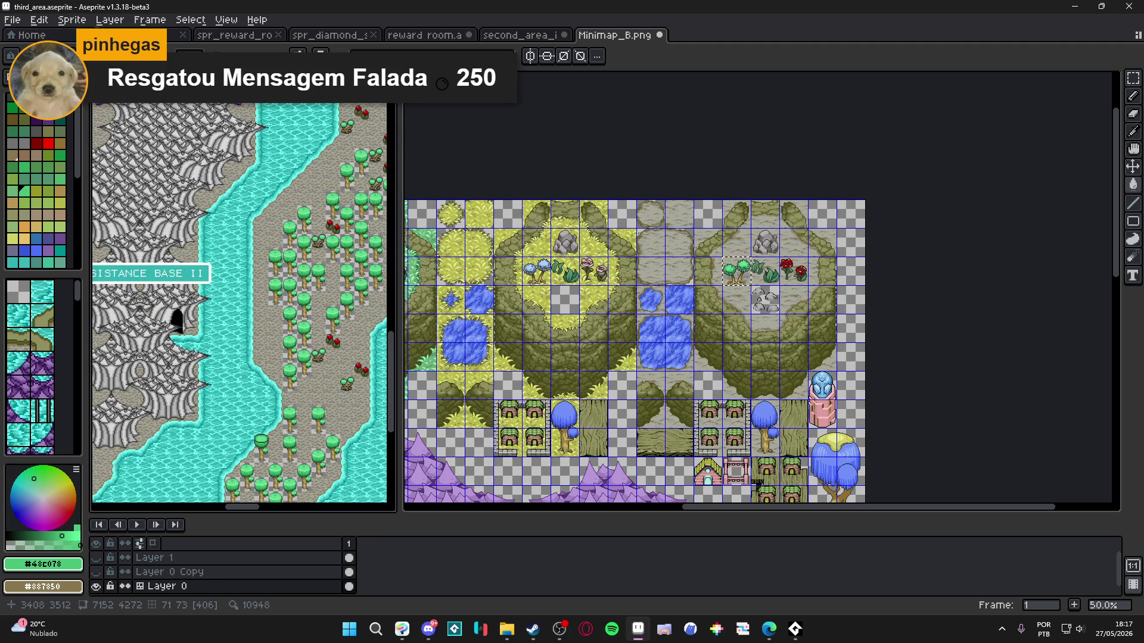
scroll(139, 336, "left", 3)
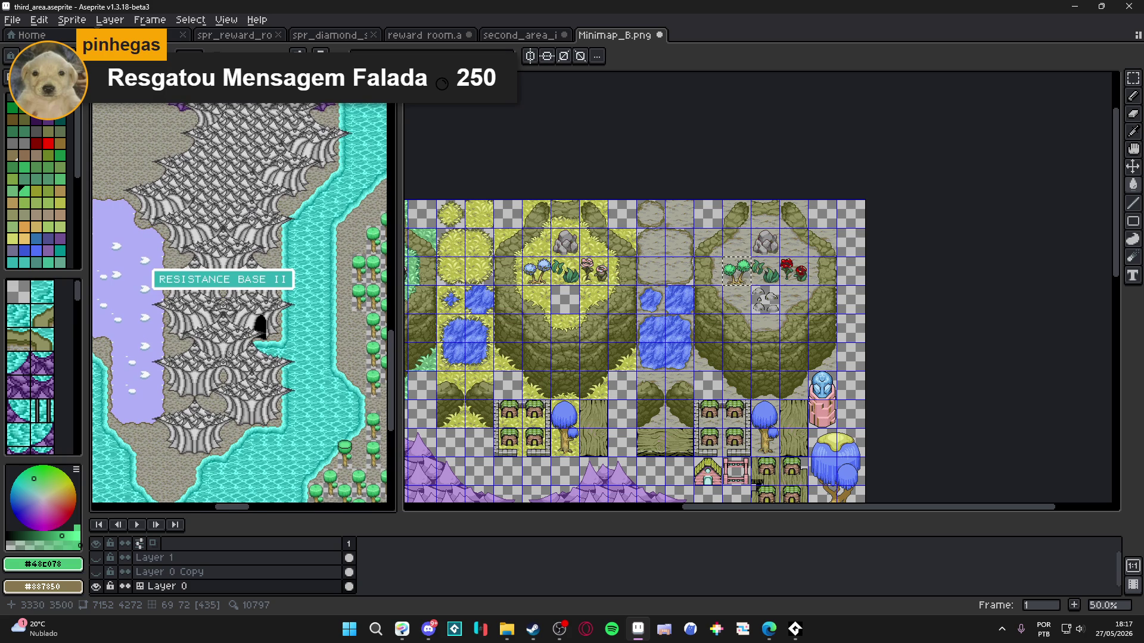
scroll(220, 344, "down", 1)
scroll(184, 250, "up", 2)
scroll(560, 353, "down", 1)
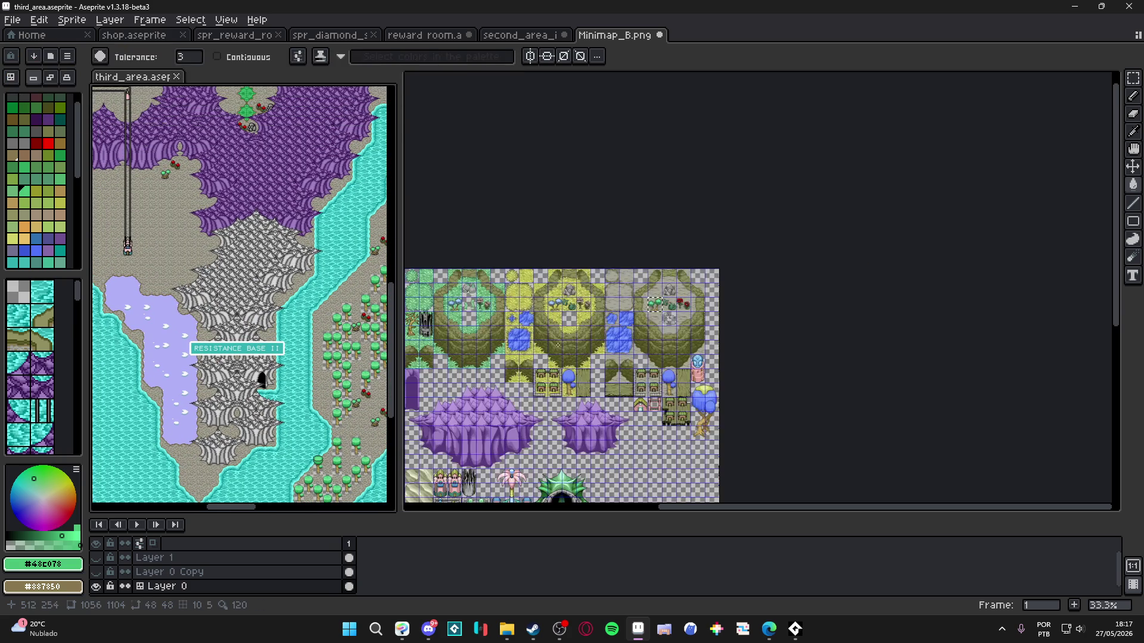
mouse_move(560, 354)
left_mouse_down()
mouse_move(595, 219)
mouse_move(617, 240)
left_mouse_up()
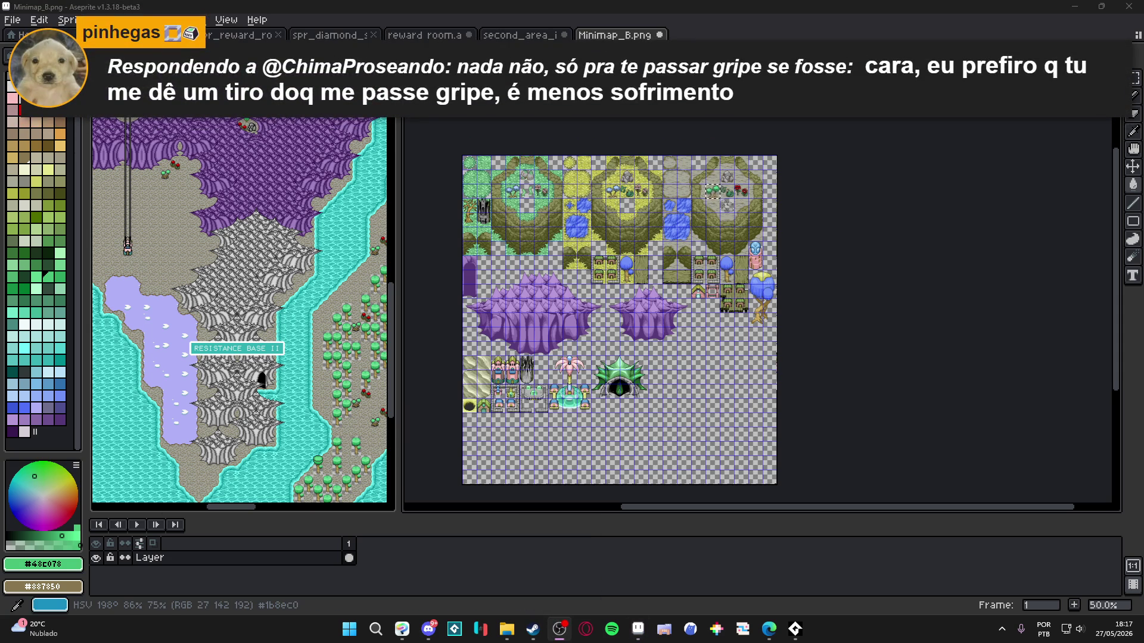
scroll(825, 246, "up", 2)
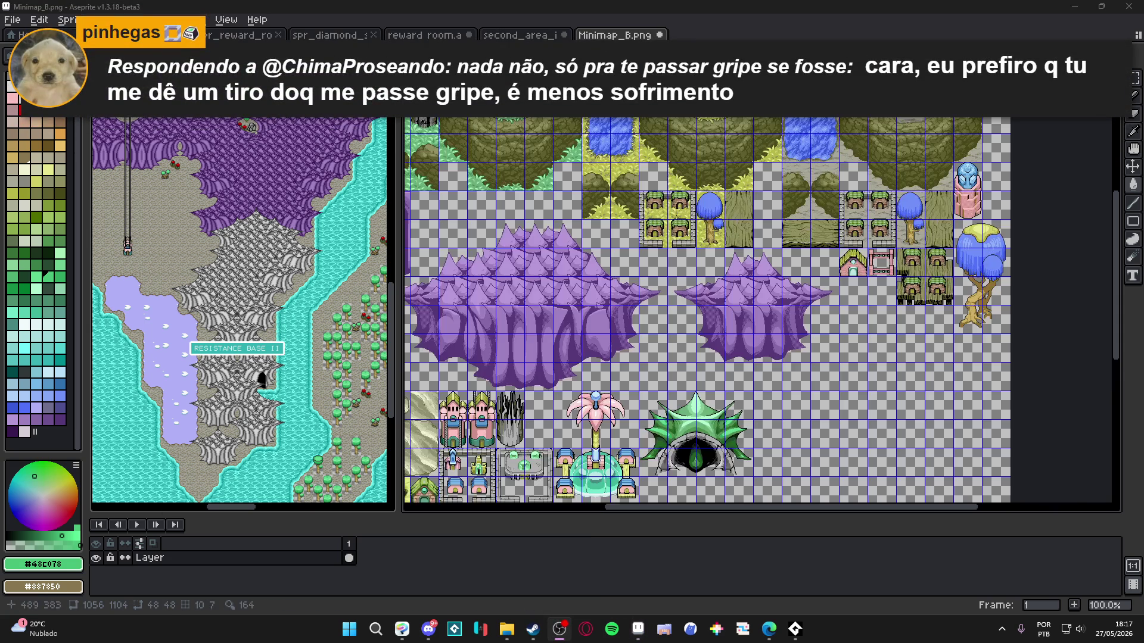
left_click_drag(825, 246, 727, 472)
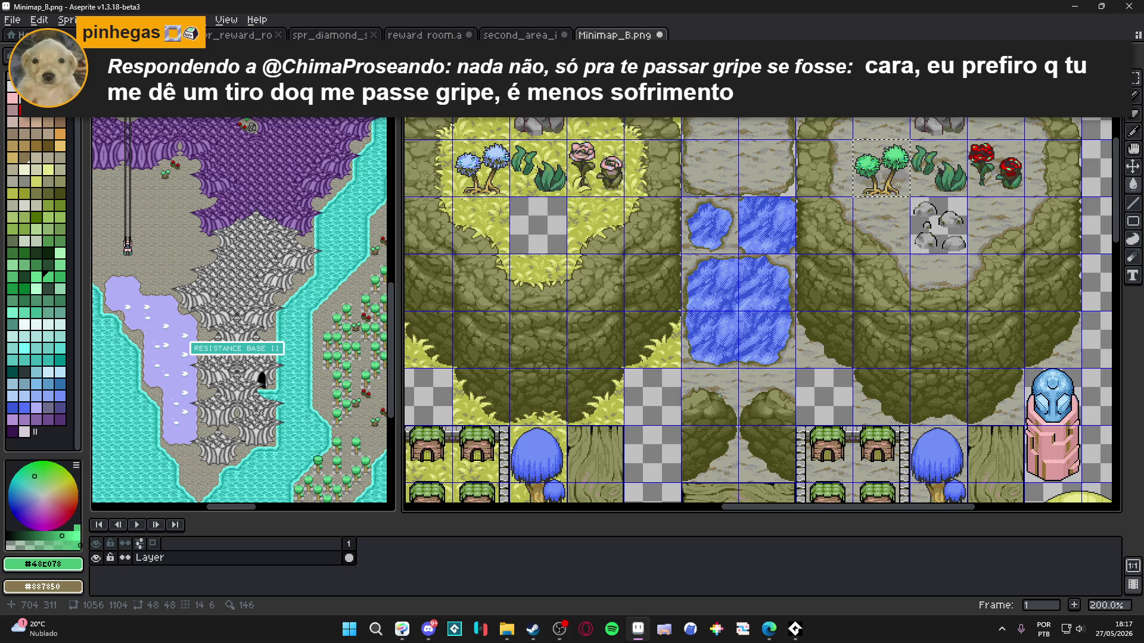